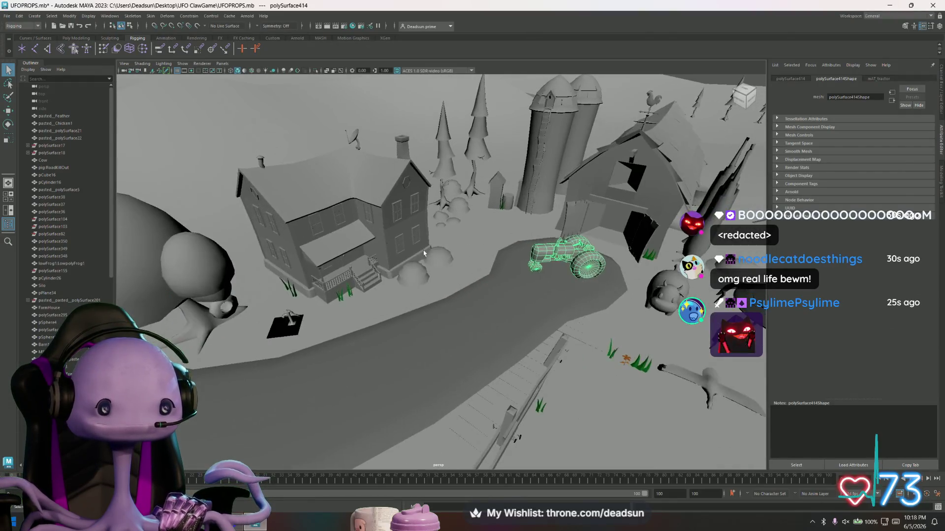
# Step: Export the willow tree as WillowTree.fbx into the Models folder
pyautogui.click(132, 197)
pyautogui.press('f')
pyautogui.keyDown('alt'); pyautogui.moveTo(427, 262); pyautogui.dragTo(414, 216); pyautogui.keyUp('alt')
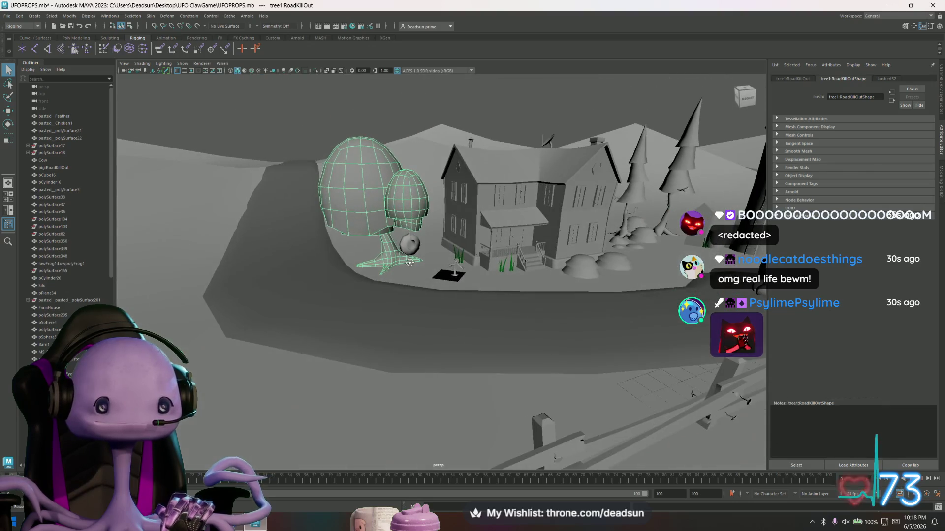
pyautogui.click(7, 15)
pyautogui.click(55, 115)
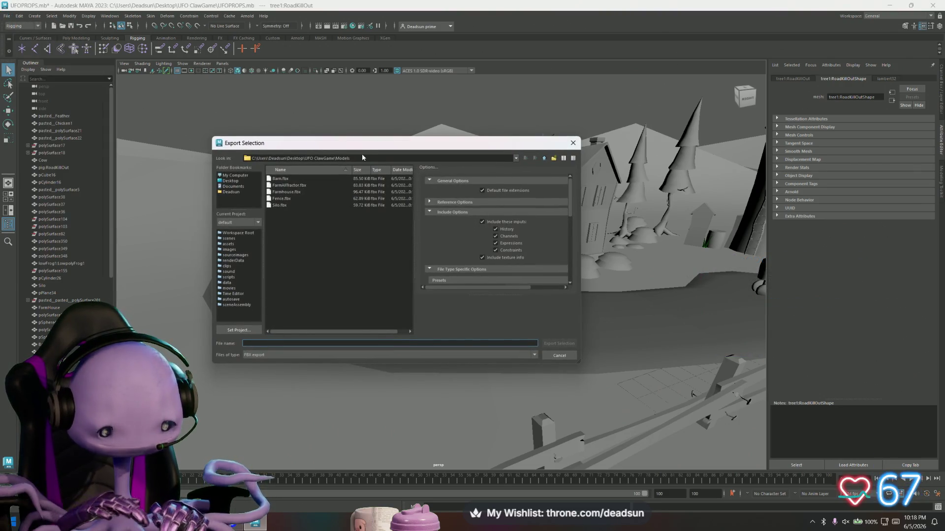
pyautogui.write('Wil')
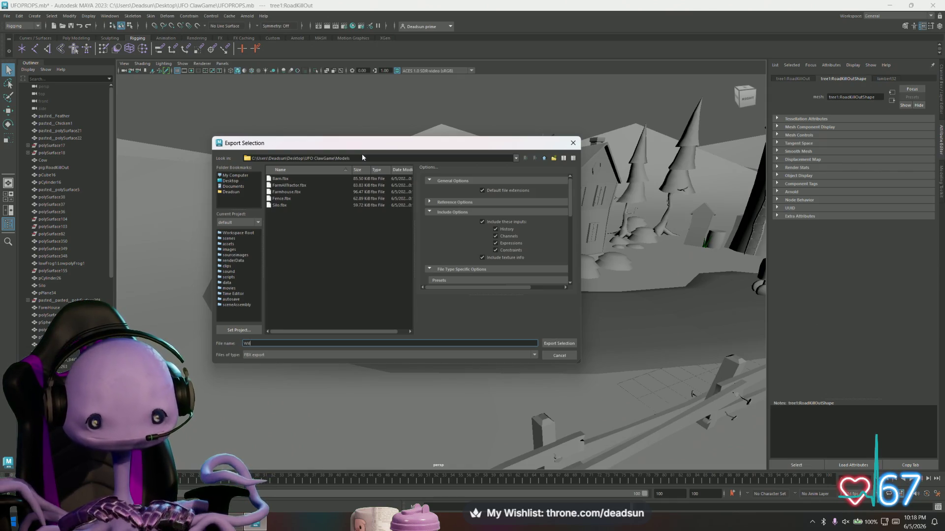
pyautogui.write('low')
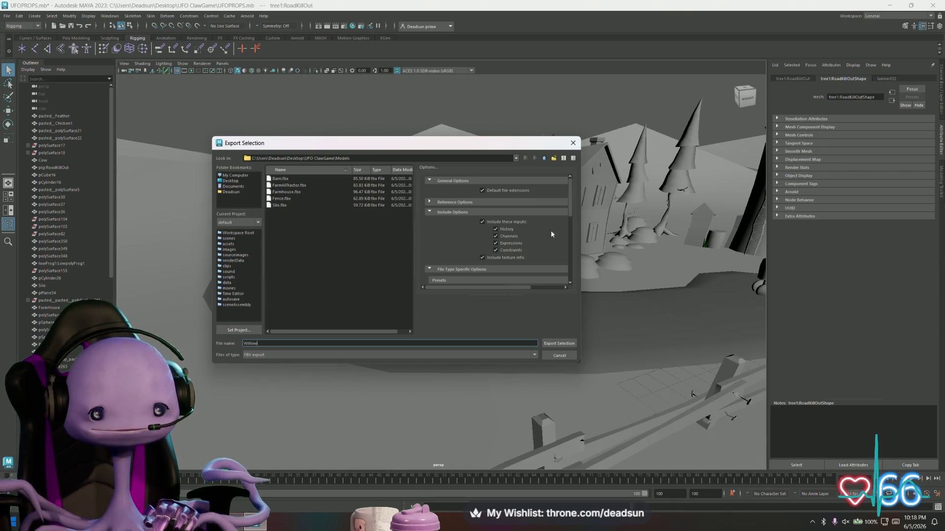
pyautogui.write('Tree')
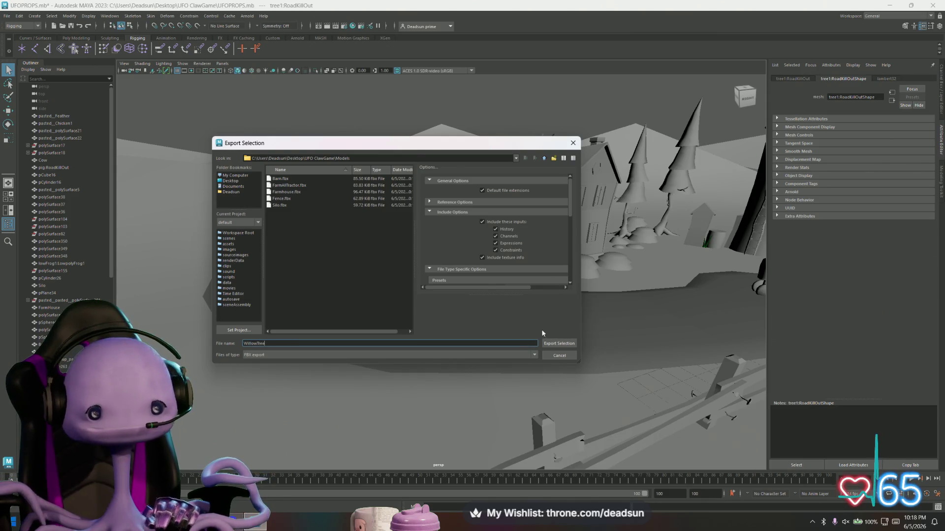
pyautogui.click(546, 343)
# Step: Export the tire swing hanging from the tree as TireSwing.fbx
pyautogui.click(412, 246)
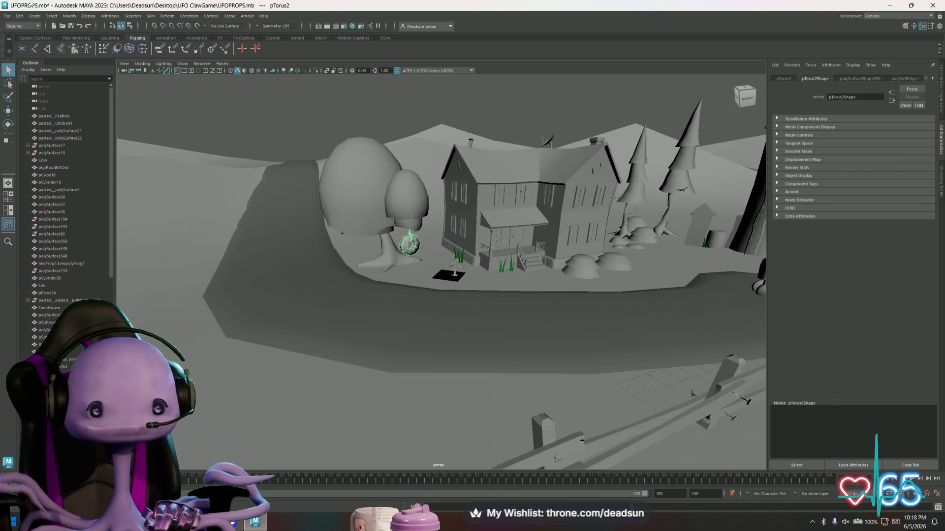
pyautogui.click(7, 15)
pyautogui.click(44, 114)
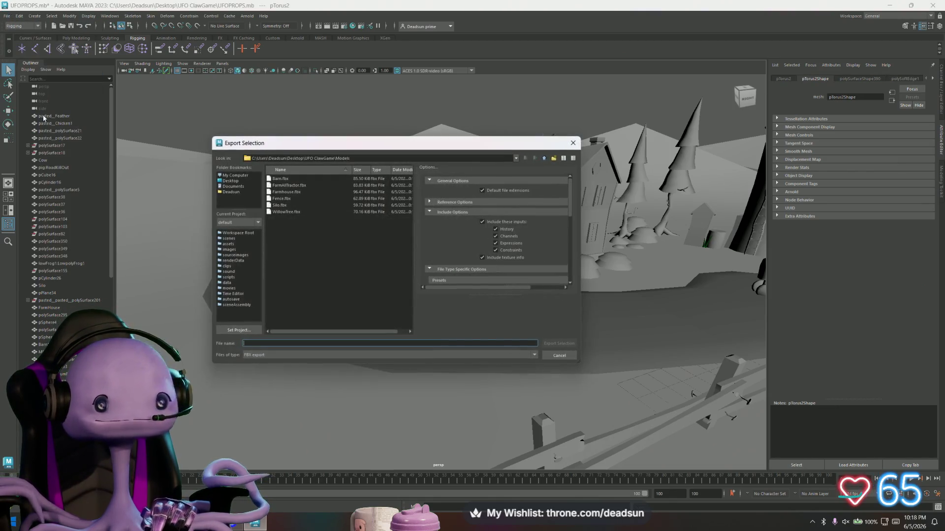
pyautogui.write('Tires')
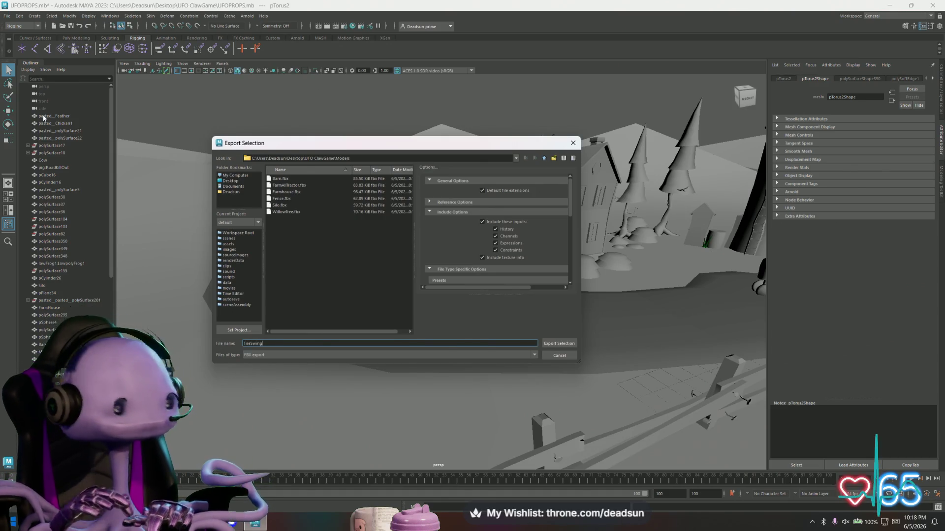
pyautogui.click(562, 343)
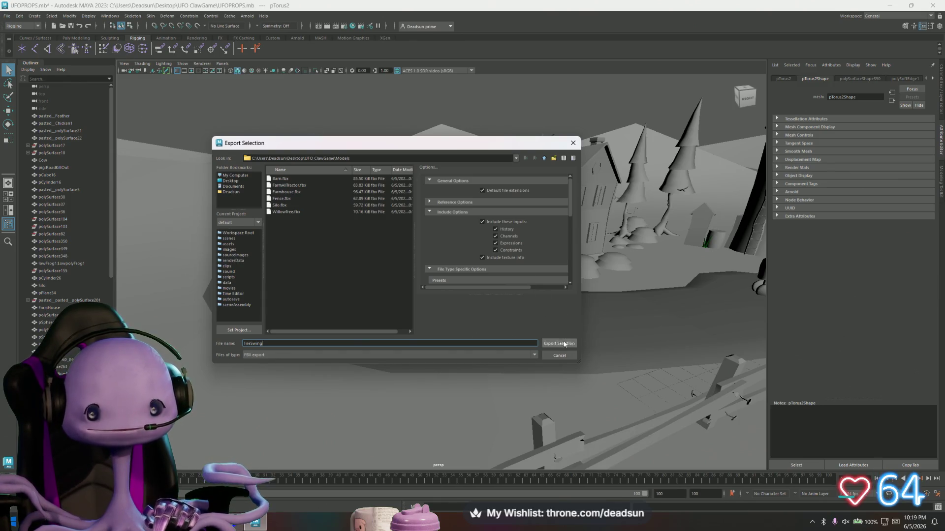
pyautogui.click(379, 312)
pyautogui.click(10, 17)
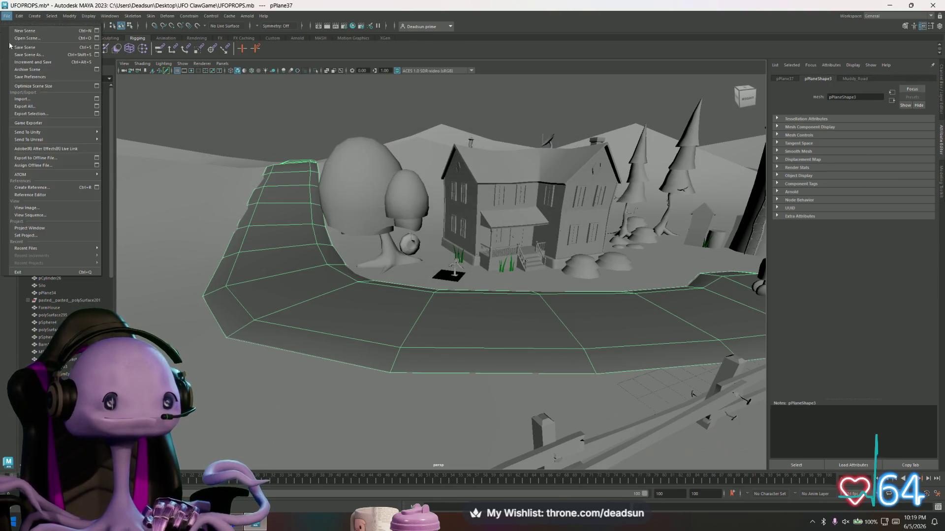
# Step: Export the selected road plane as Road.fbx
pyautogui.click(50, 116)
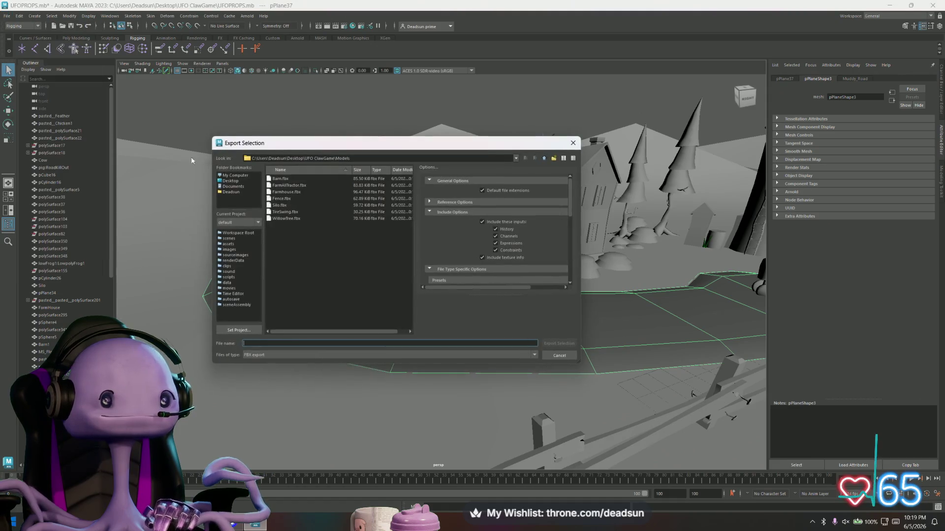
pyautogui.write('Road')
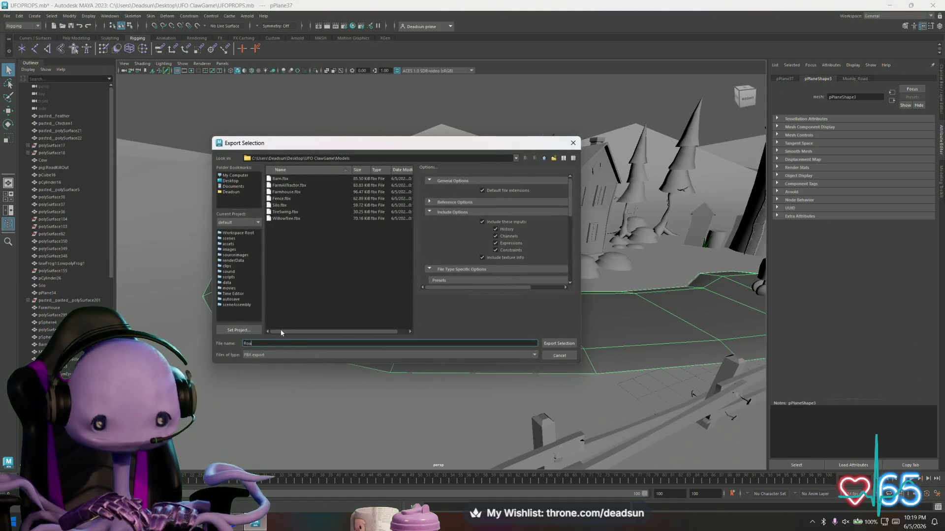
pyautogui.click(555, 347)
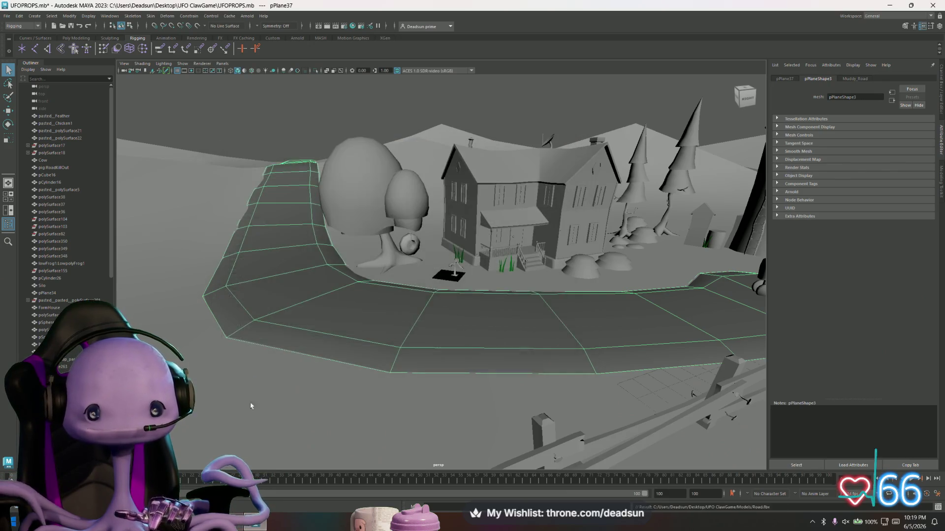
# Step: Export the ground plane as Ground.fbx
pyautogui.click(7, 15)
pyautogui.click(79, 117)
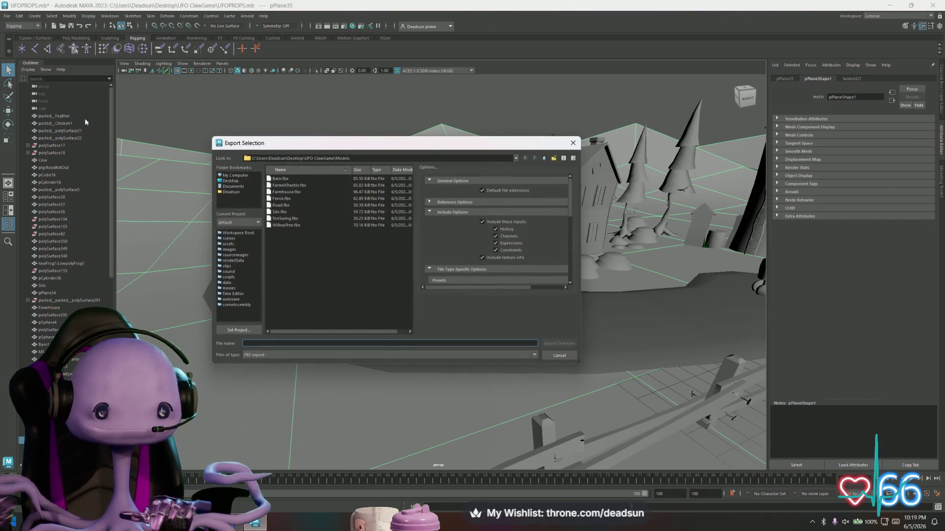
pyautogui.write('c')
pyautogui.write('und')
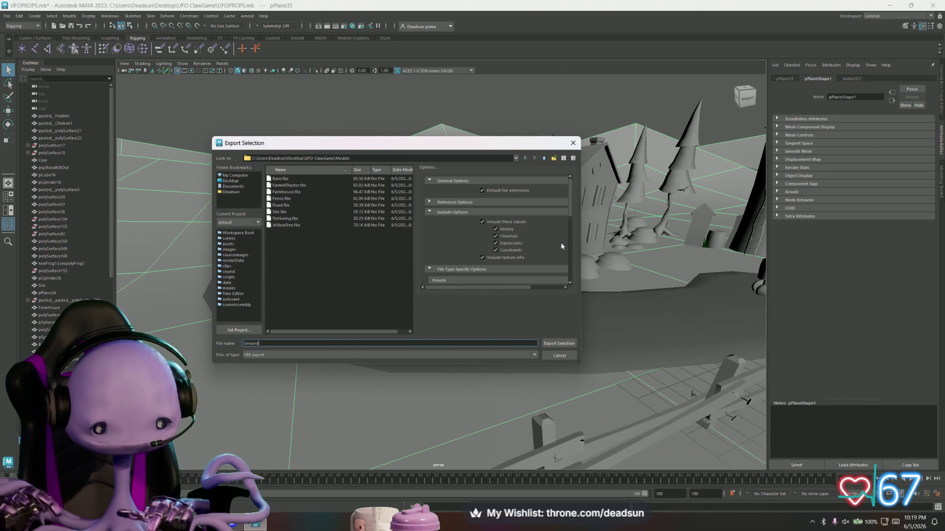
pyautogui.click(559, 344)
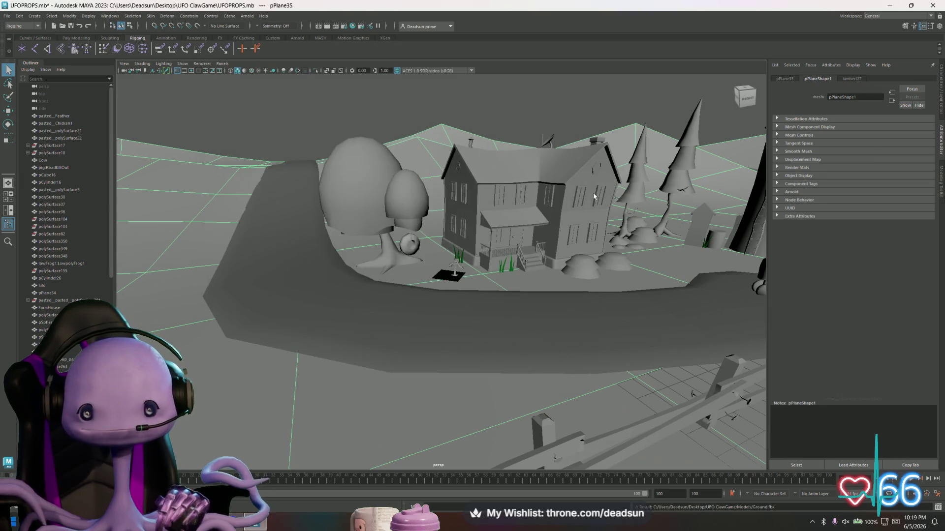
pyautogui.moveTo(589, 209)
pyautogui.keyDown('alt'); pyautogui.mouseDown()
pyautogui.moveTo(443, 246)
pyautogui.moveTo(187, 340)
pyautogui.mouseUp(); pyautogui.keyUp('alt')
pyautogui.click(384, 295)
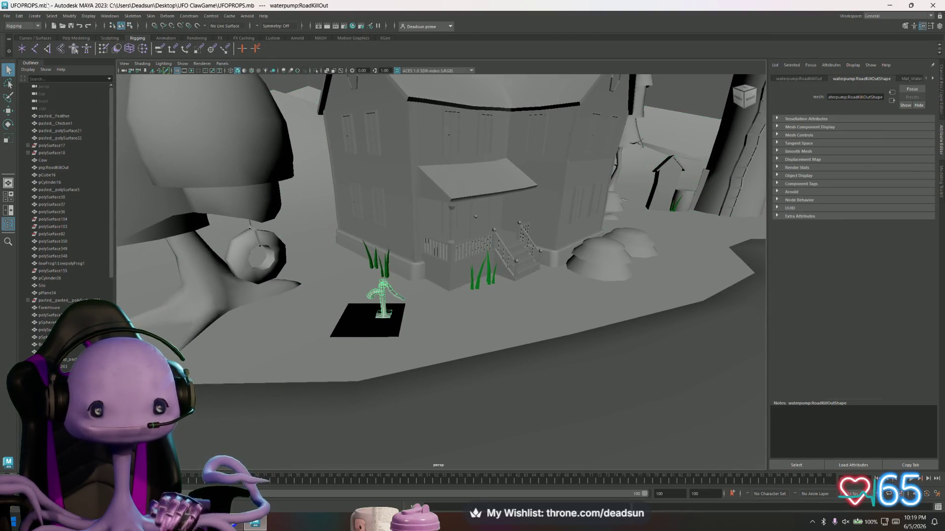
# Step: Save the selected water pump to the Models folder under the name WaterPump
pyautogui.click(7, 16)
pyautogui.click(37, 118)
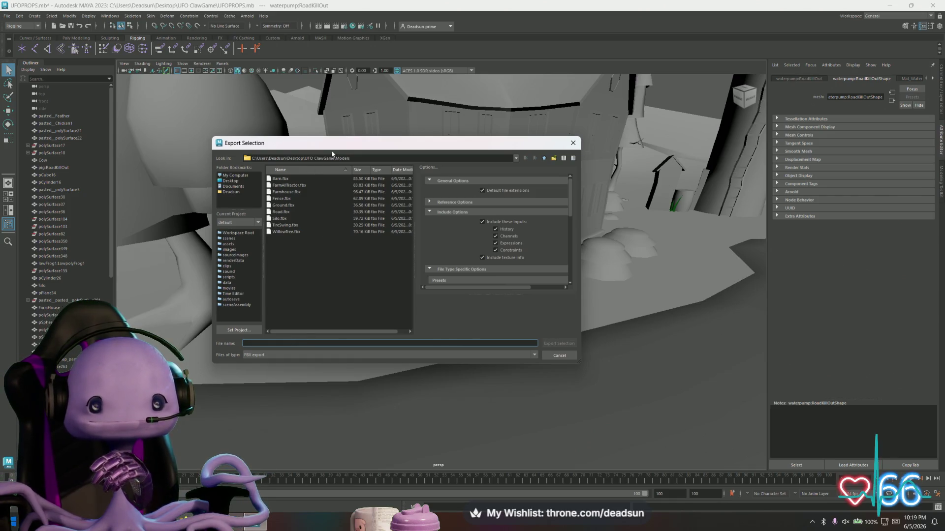
pyautogui.moveTo(331, 143)
pyautogui.mouseDown()
pyautogui.moveTo(596, 146)
pyautogui.moveTo(370, 165)
pyautogui.mouseUp()
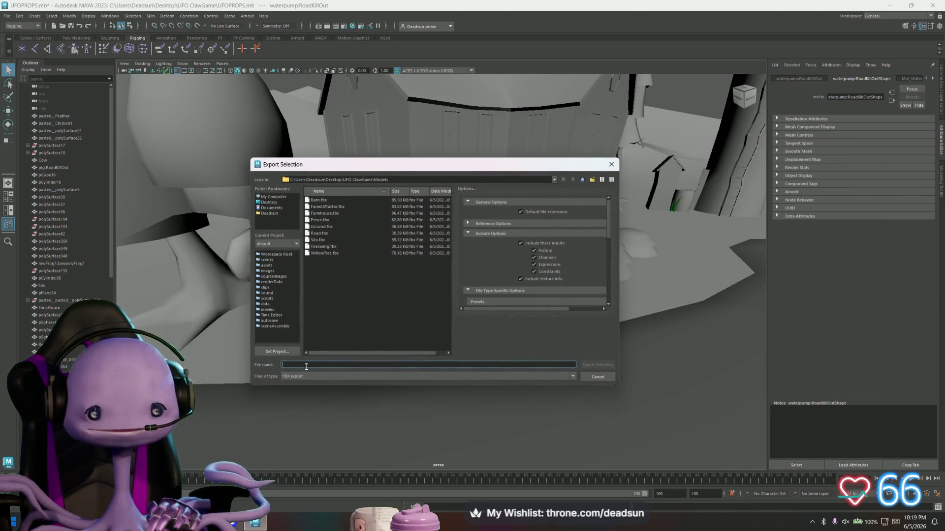
pyautogui.write('Water')
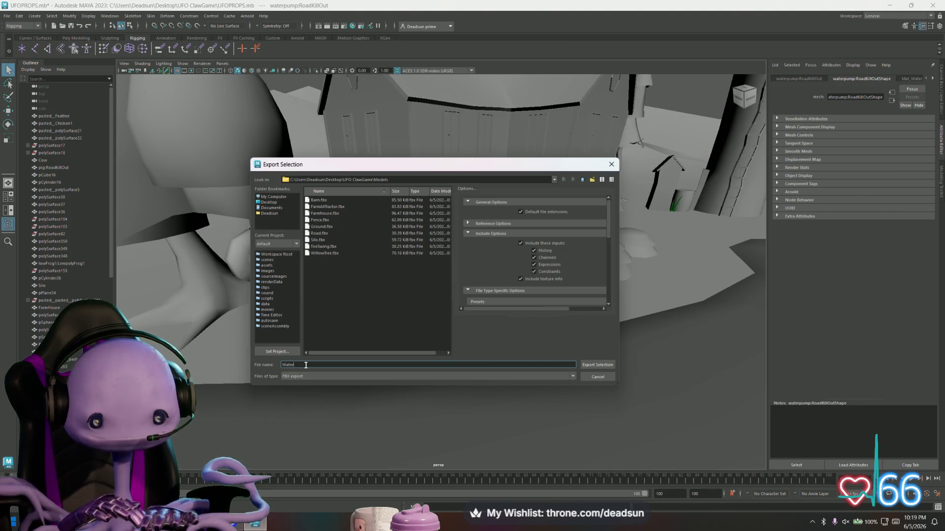
pyautogui.write('Pump')
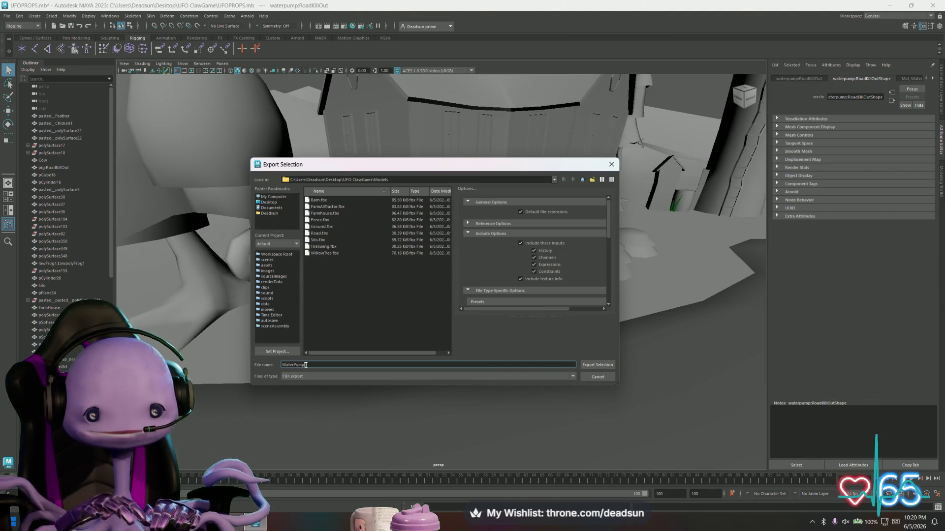
pyautogui.click(596, 367)
pyautogui.moveTo(615, 345)
pyautogui.keyDown('alt'); pyautogui.mouseDown()
pyautogui.moveTo(655, 312)
pyautogui.moveTo(497, 310)
pyautogui.moveTo(454, 332)
pyautogui.moveTo(545, 300)
pyautogui.mouseUp(); pyautogui.keyUp('alt')
pyautogui.moveTo(545, 300)
pyautogui.keyDown('alt'); pyautogui.mouseDown(button='middle')
pyautogui.moveTo(371, 296)
pyautogui.moveTo(393, 276)
pyautogui.moveTo(423, 274)
pyautogui.moveTo(403, 251)
pyautogui.mouseUp(button='middle'); pyautogui.keyUp('alt')
# Step: Navigate to the UFO and animals, select the pig, and open the Modify menu
pyautogui.scroll(-5, 404, 251)
pyautogui.moveTo(404, 251)
pyautogui.keyDown('alt'); pyautogui.mouseDown()
pyautogui.moveTo(475, 333)
pyautogui.moveTo(314, 202)
pyautogui.mouseUp(); pyautogui.keyUp('alt')
pyautogui.click(473, 334)
pyautogui.moveTo(313, 202)
pyautogui.keyDown('alt'); pyautogui.mouseDown(button='middle')
pyautogui.moveTo(330, 162)
pyautogui.moveTo(327, 88)
pyautogui.mouseUp(button='middle'); pyautogui.keyUp('alt')
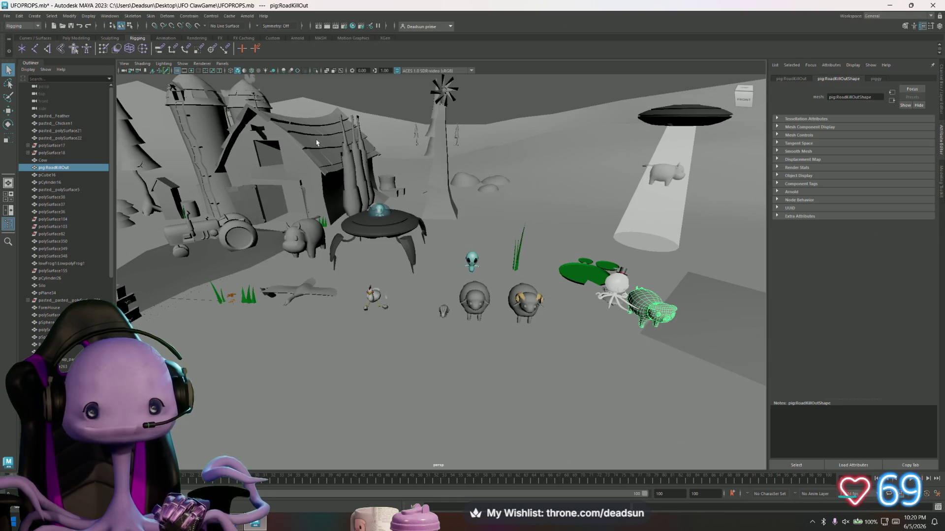
pyautogui.moveTo(346, 216)
pyautogui.keyDown('alt'); pyautogui.mouseDown()
pyautogui.moveTo(340, 225)
pyautogui.moveTo(352, 197)
pyautogui.mouseUp(); pyautogui.keyUp('alt')
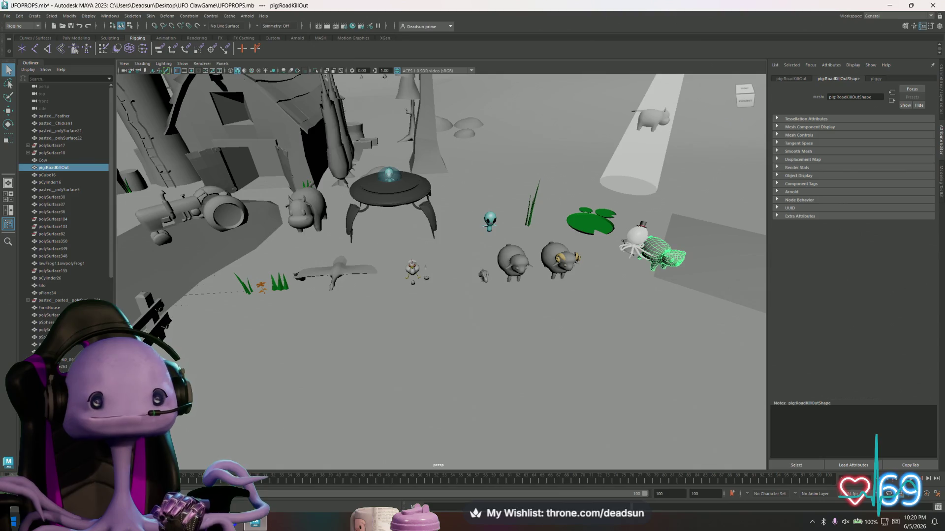
pyautogui.click(73, 18)
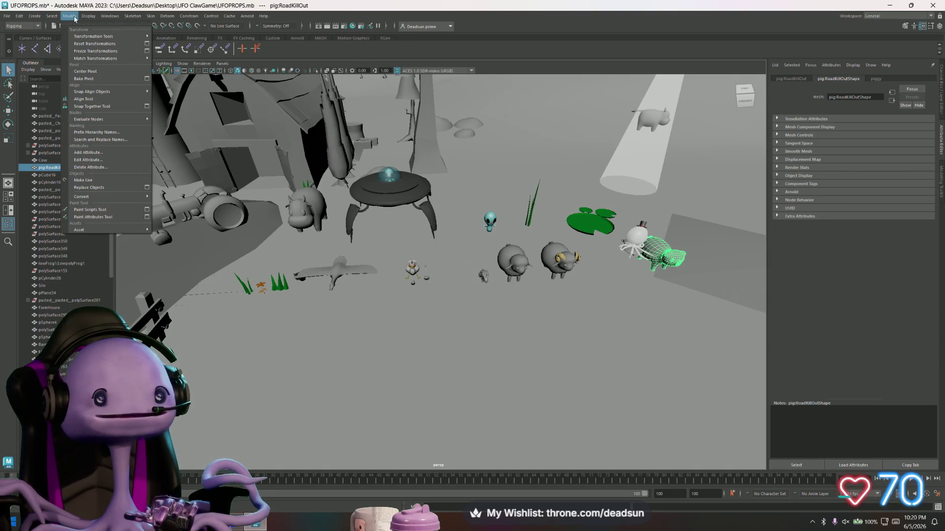
pyautogui.moveTo(112, 18)
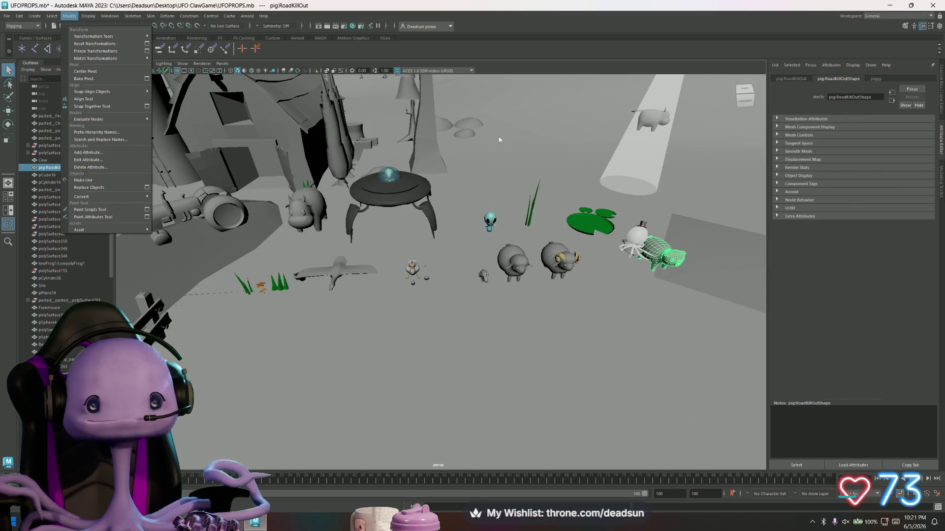
pyautogui.click(492, 221)
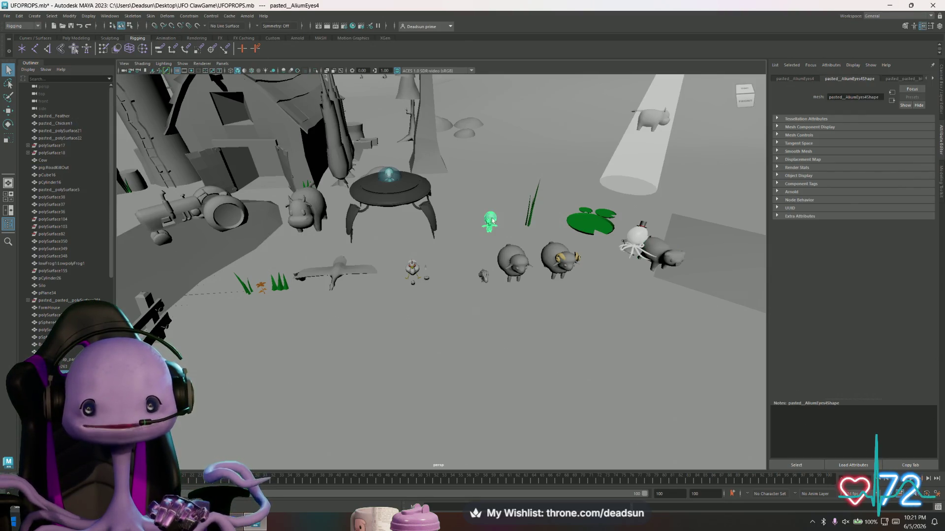
# Step: Export the standing alien figure as AlienStanding.fbx
pyautogui.click(7, 16)
pyautogui.click(29, 116)
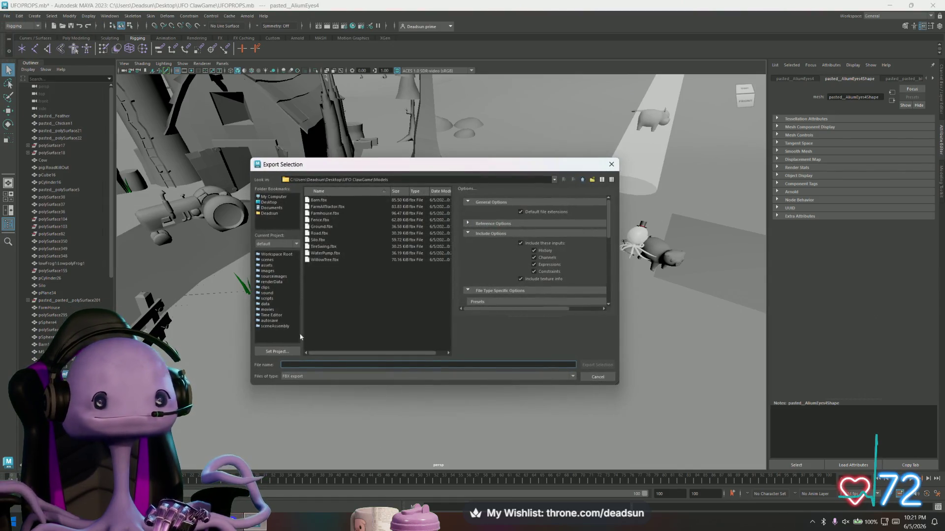
pyautogui.write('AliumStanding')
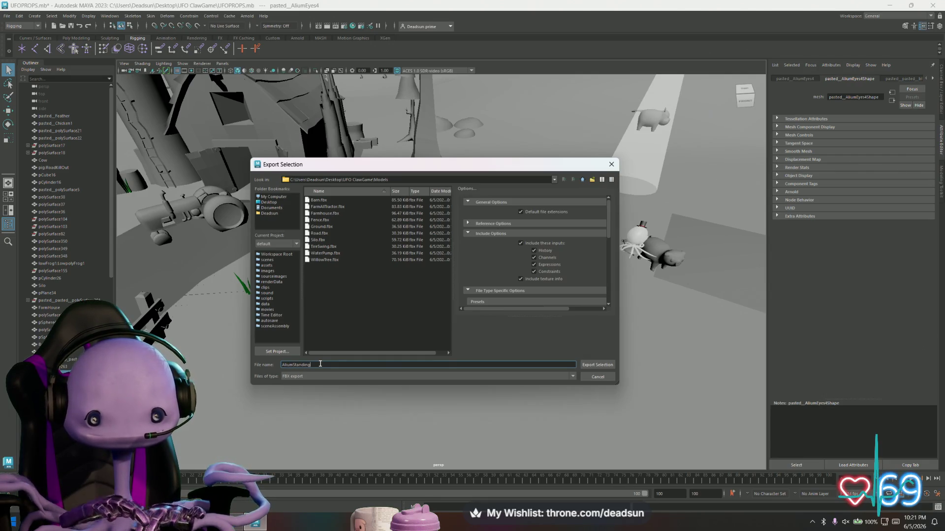
pyautogui.click(597, 364)
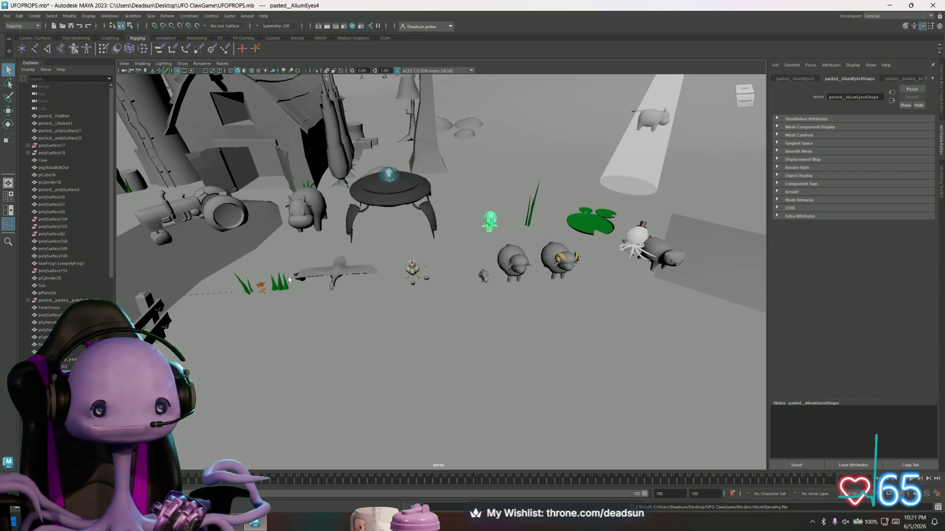
pyautogui.moveTo(341, 219)
pyautogui.keyDown('alt'); pyautogui.mouseDown()
pyautogui.moveTo(417, 246)
pyautogui.moveTo(436, 208)
pyautogui.moveTo(397, 252)
pyautogui.moveTo(289, 162)
pyautogui.mouseUp(); pyautogui.keyUp('alt')
# Step: Export the haystack near the UFO as HayPile.fbx
pyautogui.click(436, 208)
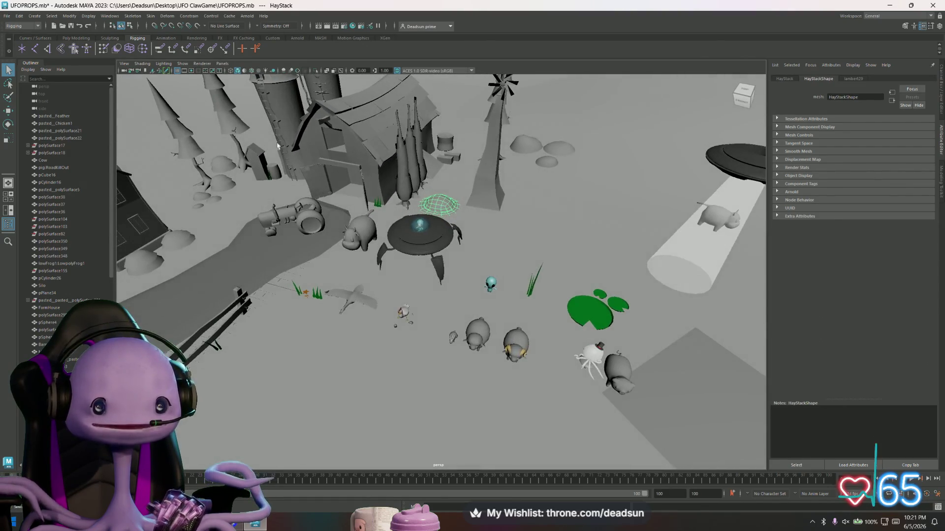
pyautogui.click(6, 16)
pyautogui.click(40, 115)
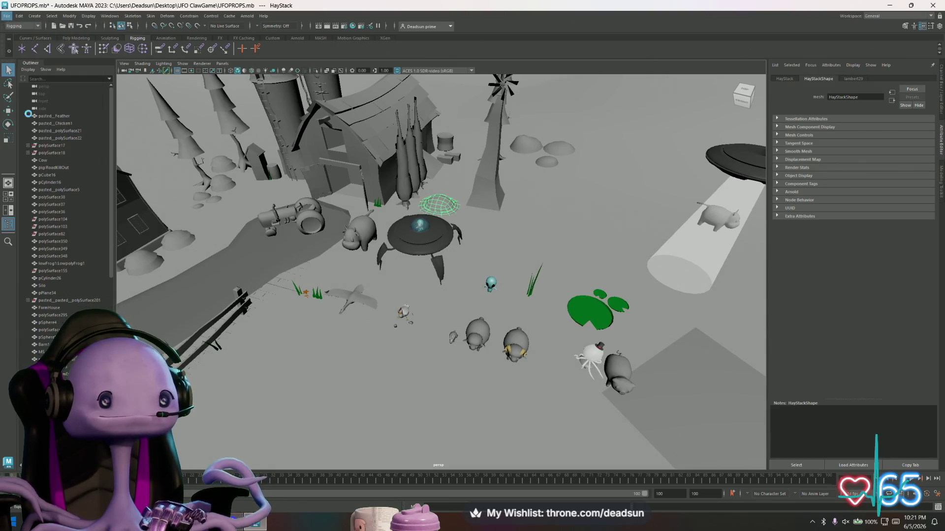
pyautogui.click(309, 365)
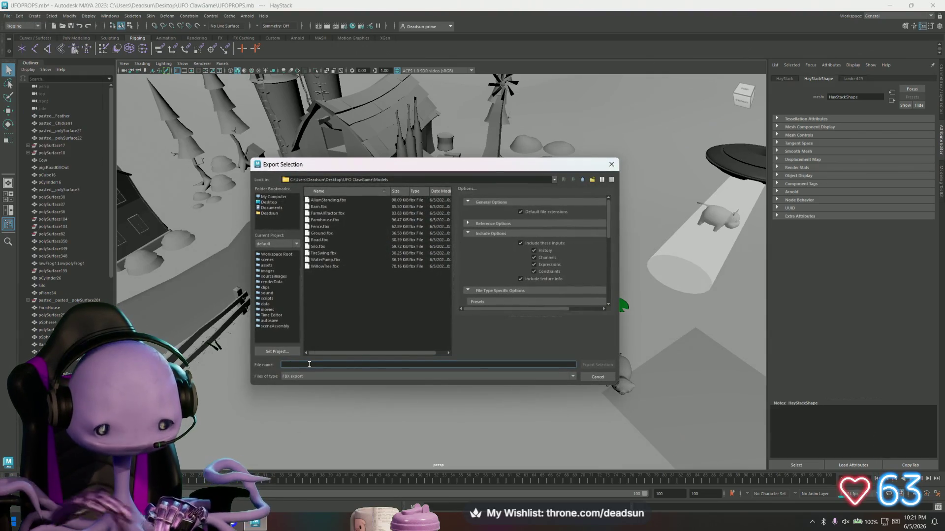
pyautogui.write('HayPile')
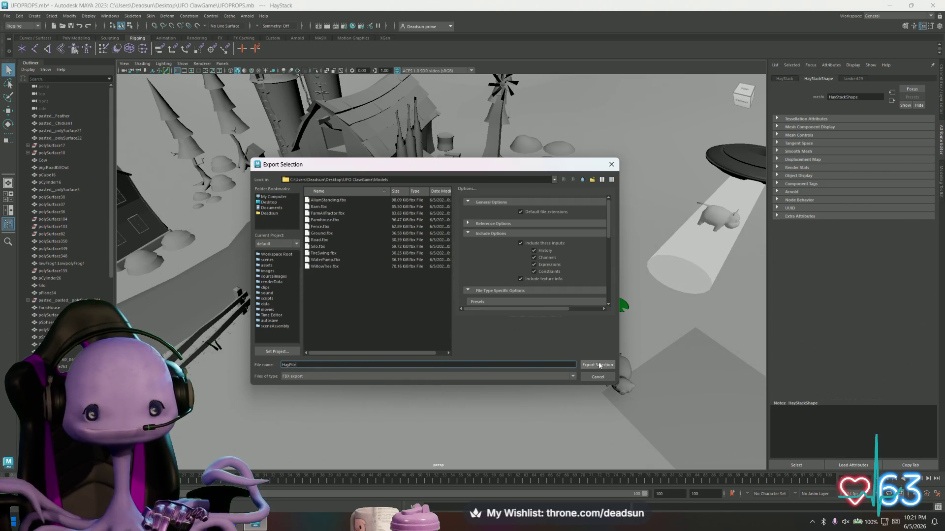
pyautogui.click(601, 365)
# Step: Export the small hay object near the farmhouse as HayBail.fbx
pyautogui.click(452, 160)
pyautogui.click(7, 16)
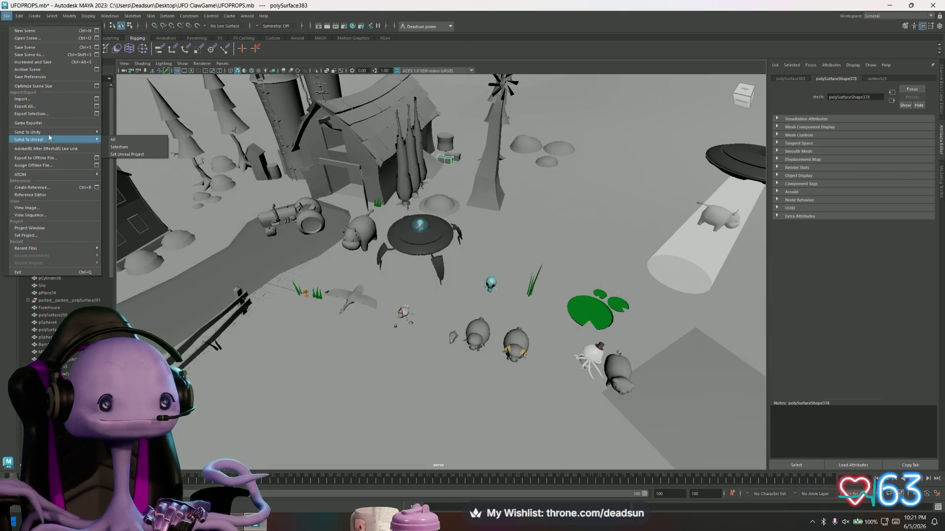
pyautogui.click(29, 114)
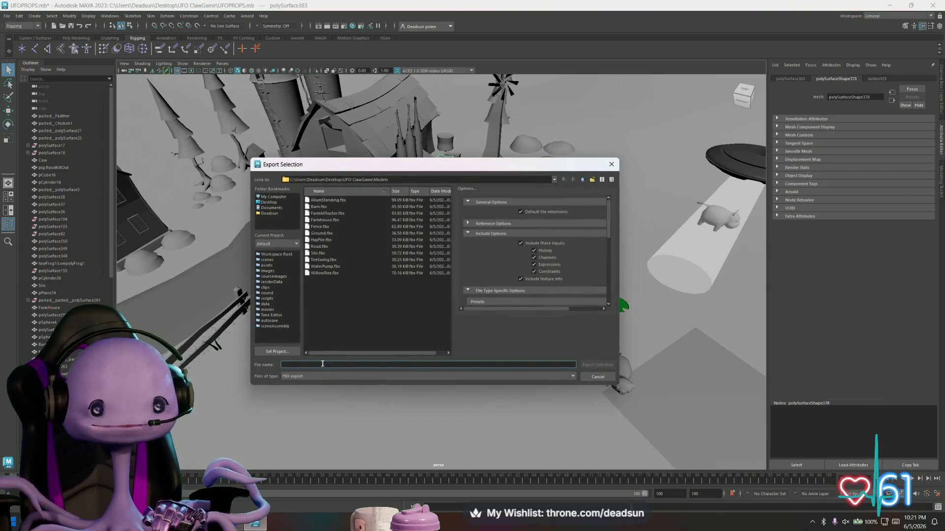
pyautogui.write('Ha')
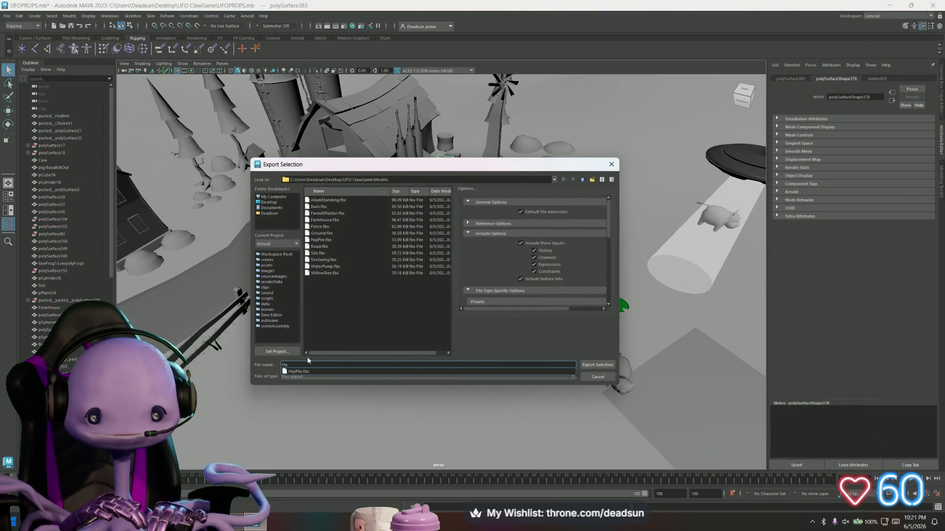
pyautogui.write('yBa')
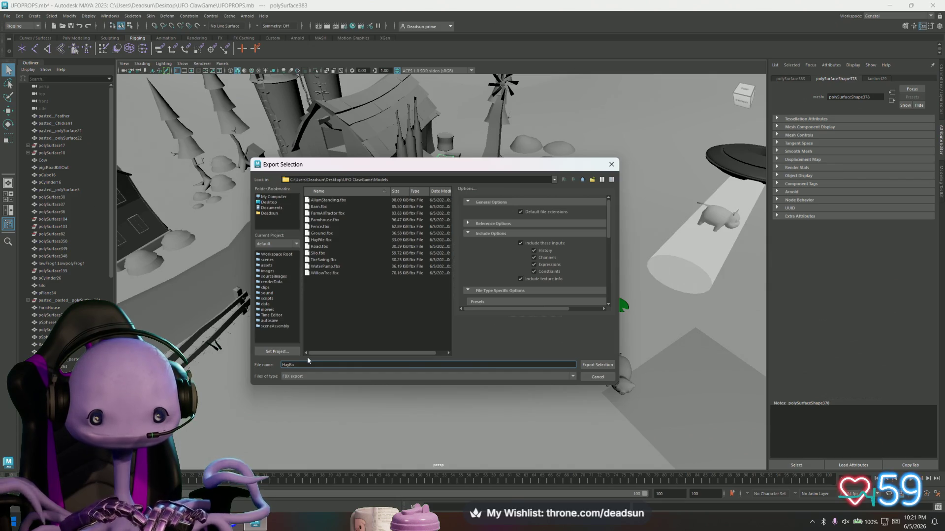
pyautogui.write('il')
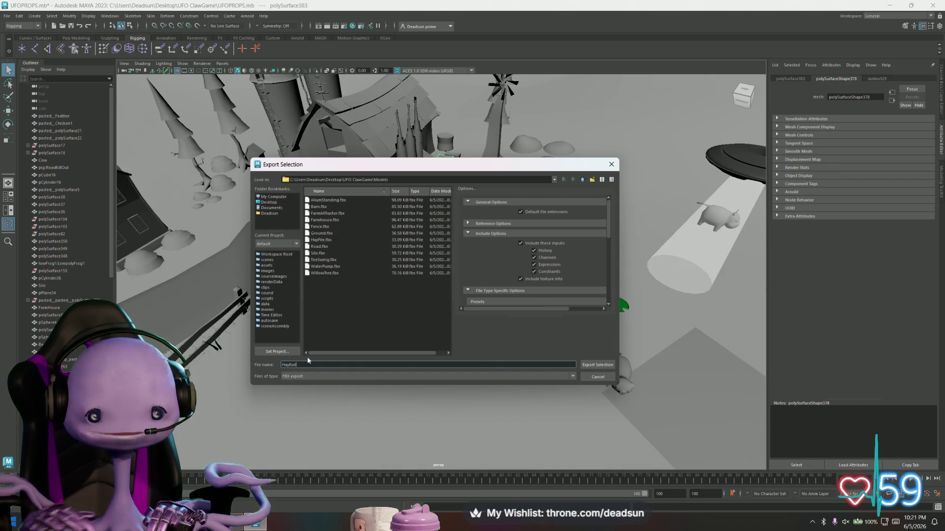
pyautogui.click(598, 364)
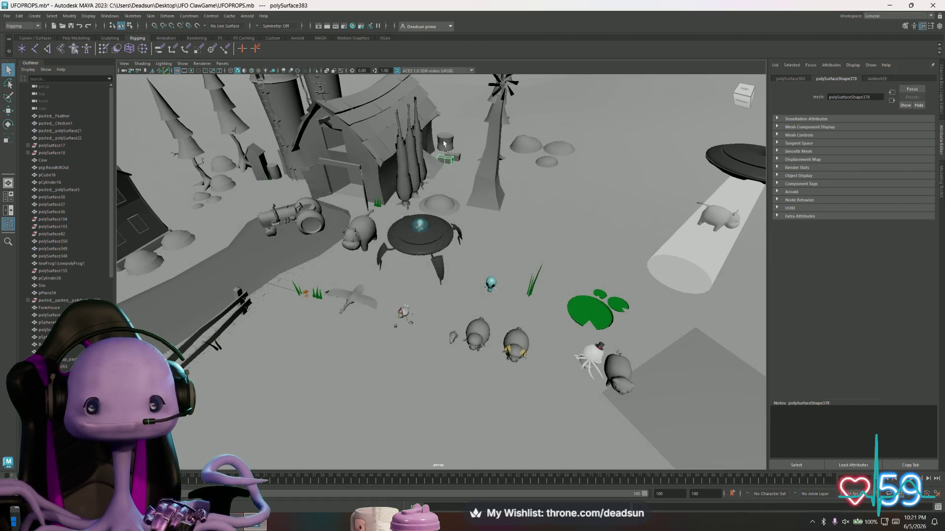
# Step: Export the round hay bale as HayRound.fbx
pyautogui.click(7, 16)
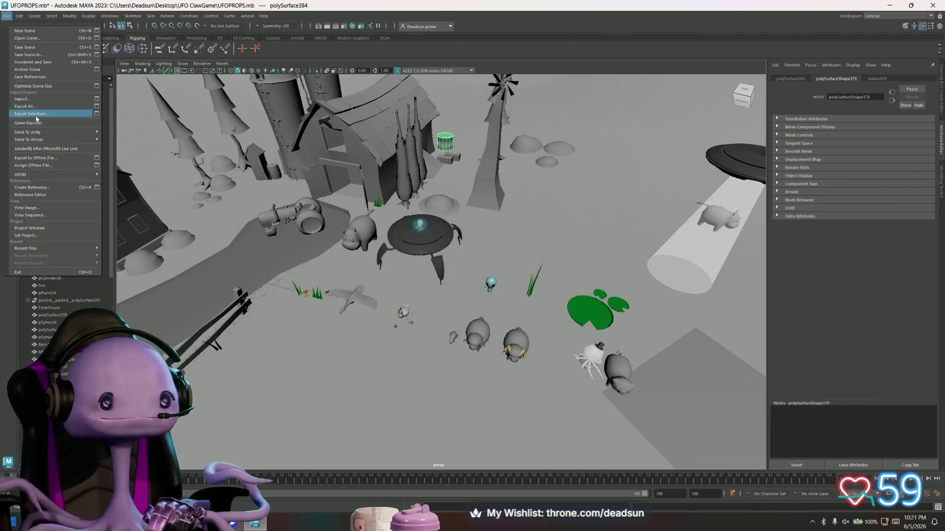
pyautogui.click(44, 122)
pyautogui.write('Hay')
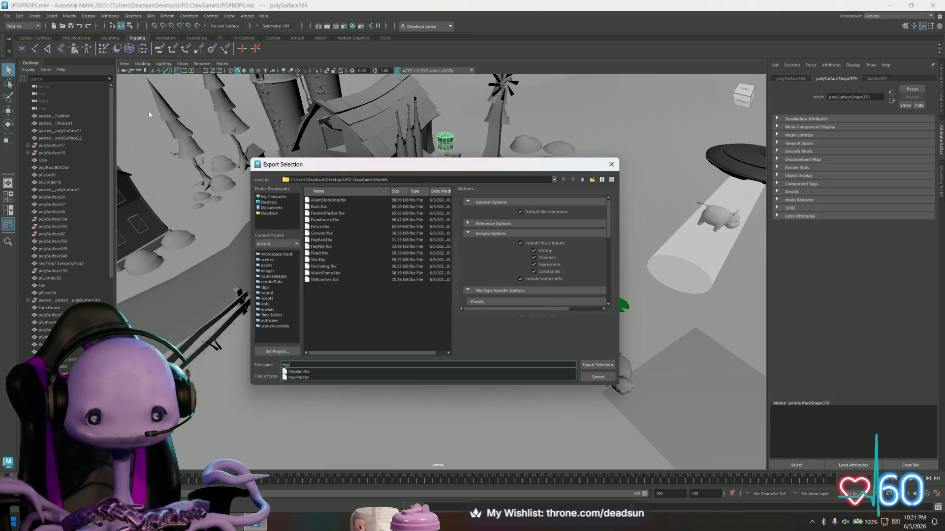
pyautogui.write('Round')
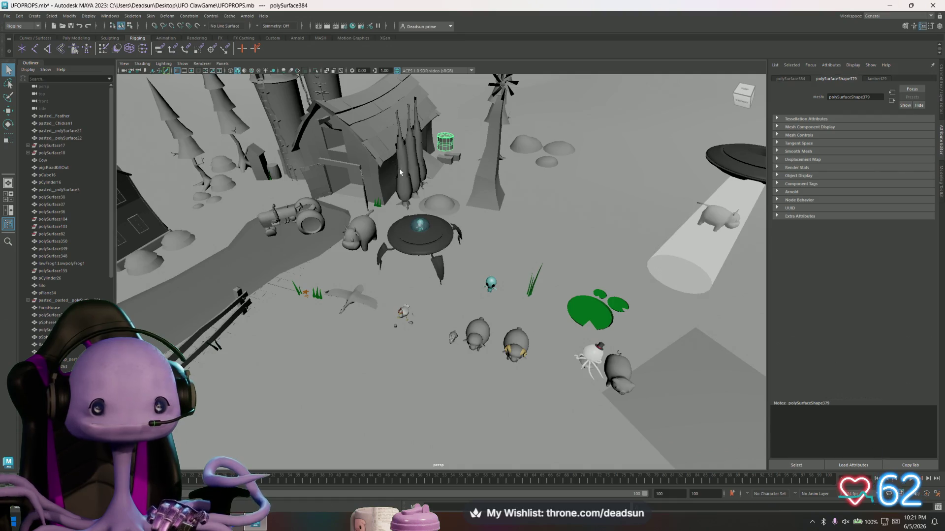
# Step: Export the tall spiky plant by the farmhouse as its own FBX file
pyautogui.click(400, 169)
pyautogui.click(8, 16)
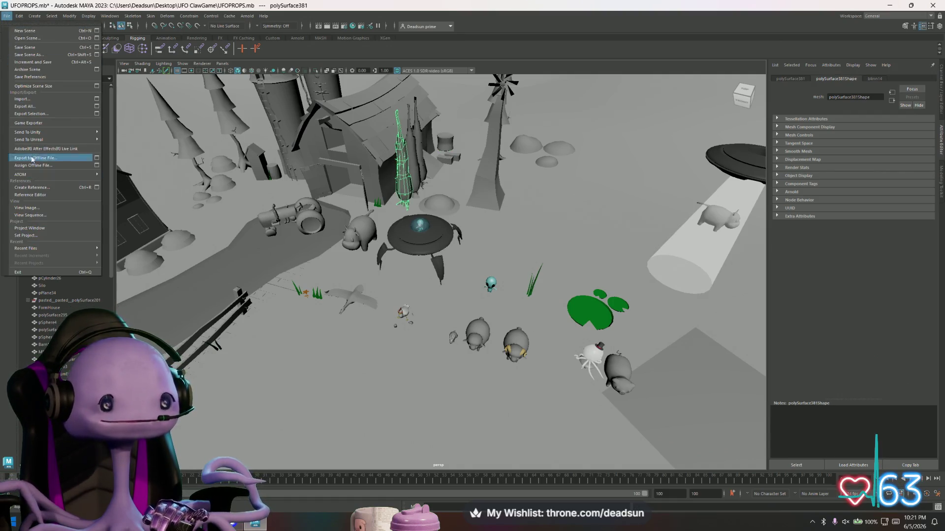
pyautogui.click(30, 114)
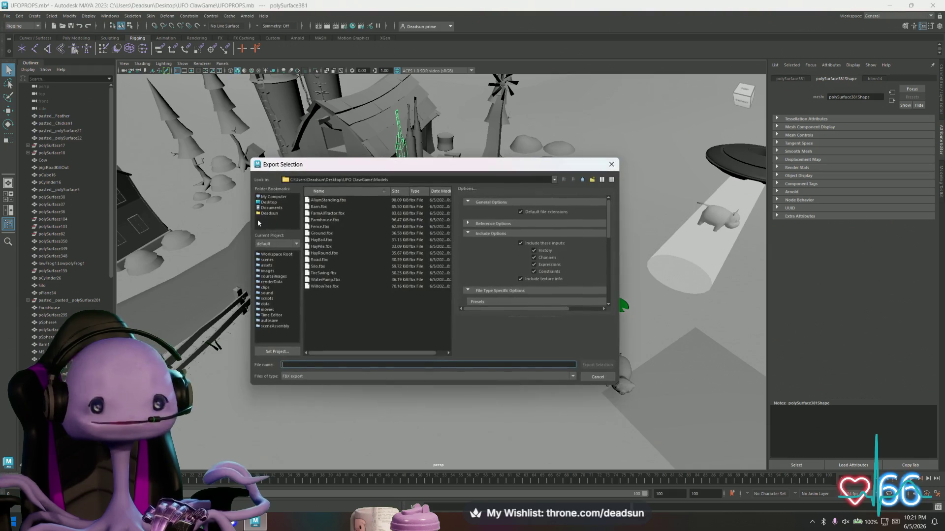
pyautogui.write('c')
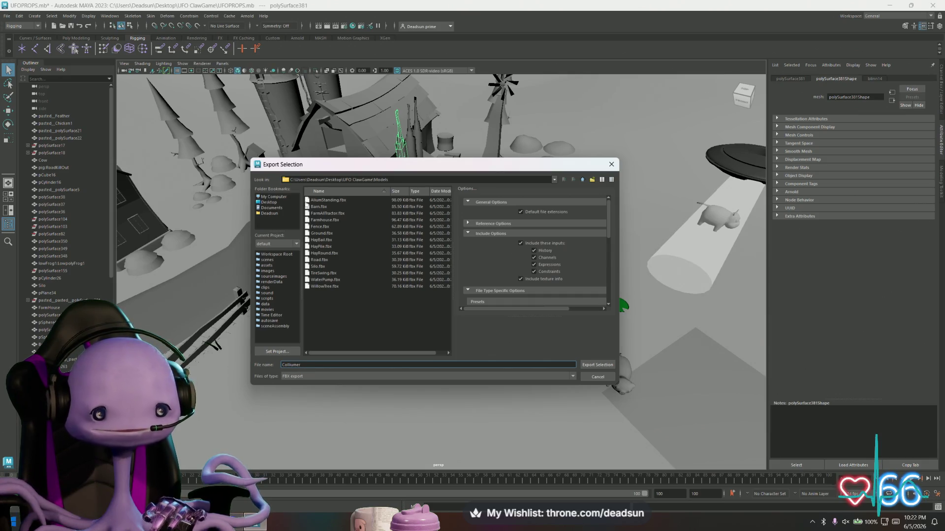
pyautogui.click(597, 364)
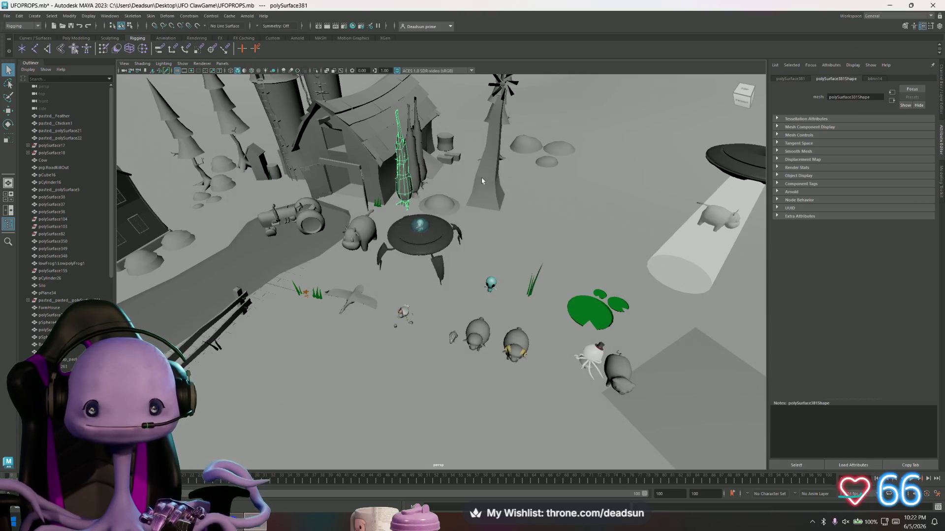
pyautogui.click(481, 180)
pyautogui.click(7, 16)
# Step: Export the selected windmill tower as Windmill.fbx
pyautogui.click(45, 117)
pyautogui.write('Windmill')
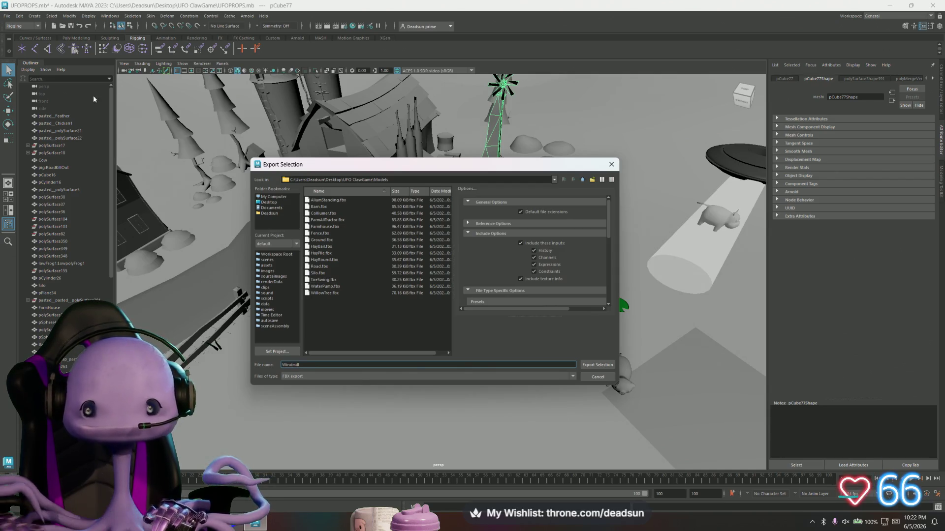
pyautogui.click(597, 364)
# Step: Start exporting the grass clump, cancel it, then zoom in toward the ground
pyautogui.click(295, 293)
pyautogui.click(7, 16)
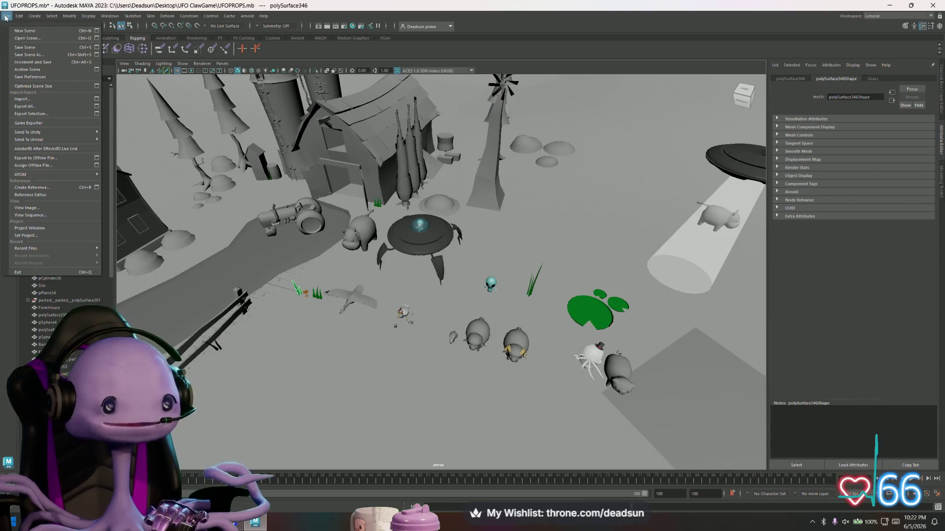
pyautogui.click(31, 114)
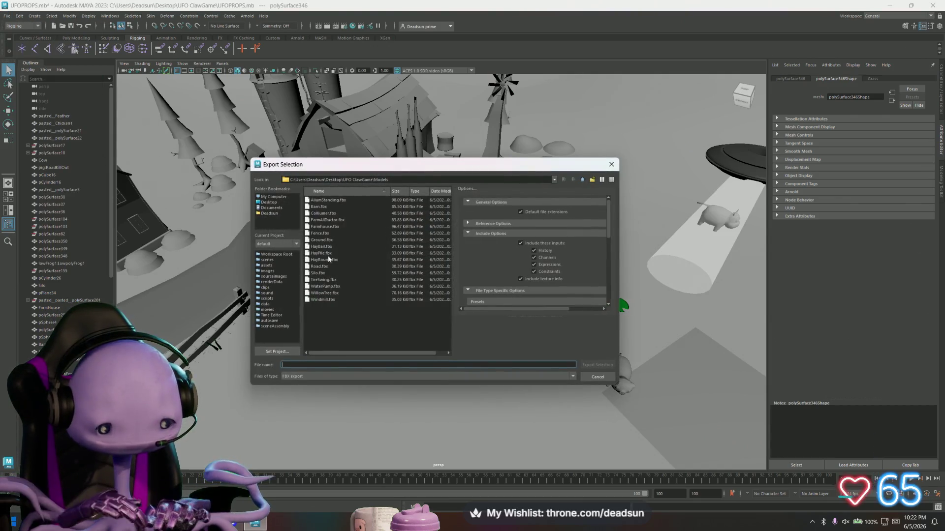
pyautogui.write('Gr')
pyautogui.press('BackSpace')
pyautogui.press('BackSpace')
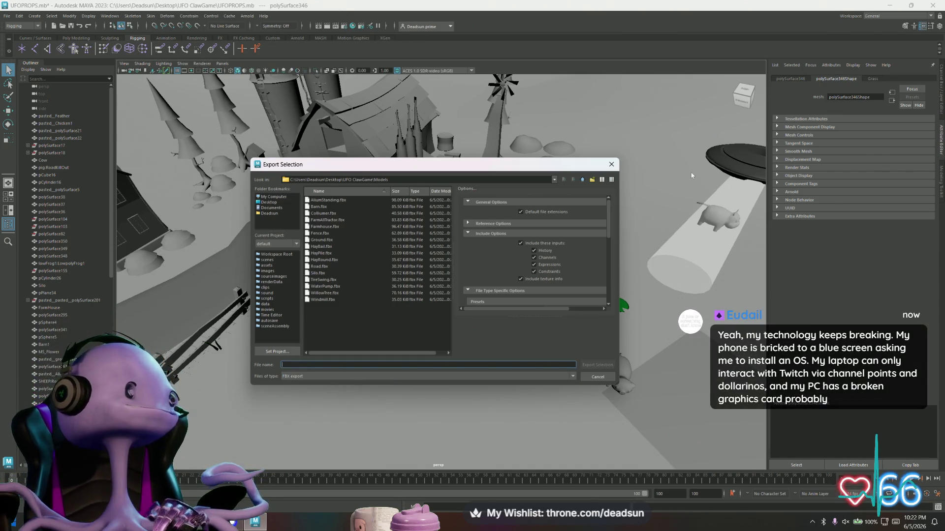
pyautogui.click(611, 164)
pyautogui.keyDown('alt'); pyautogui.moveTo(326, 330); pyautogui.dragTo(448, 318, button='right'); pyautogui.keyUp('alt')
pyautogui.moveTo(449, 320)
pyautogui.keyDown('alt'); pyautogui.mouseDown()
pyautogui.moveTo(485, 350)
pyautogui.moveTo(466, 330)
pyautogui.moveTo(464, 347)
pyautogui.moveTo(454, 319)
pyautogui.moveTo(472, 275)
pyautogui.mouseUp(); pyautogui.keyUp('alt')
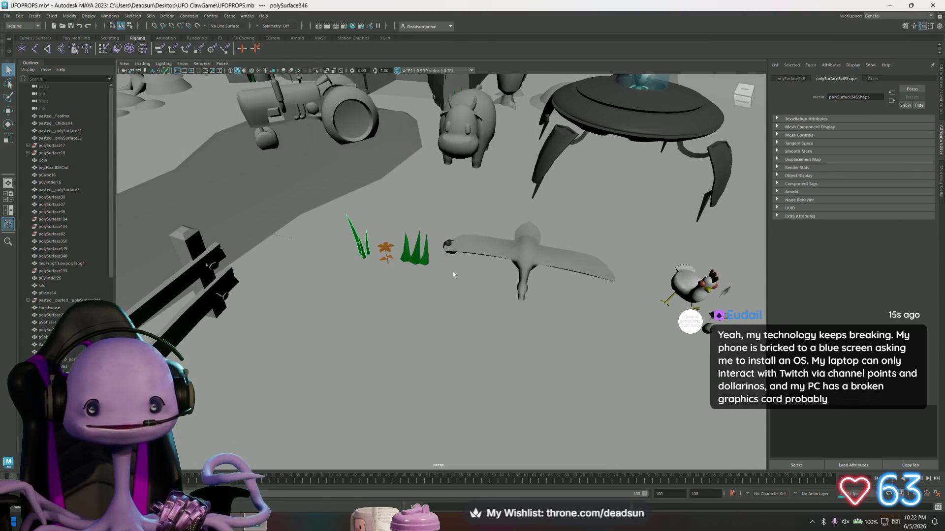
# Step: Slide the tall grass blade along X onto the bird, then orbit closer to the bird and UFO
pyautogui.click(364, 255)
pyautogui.press('w')
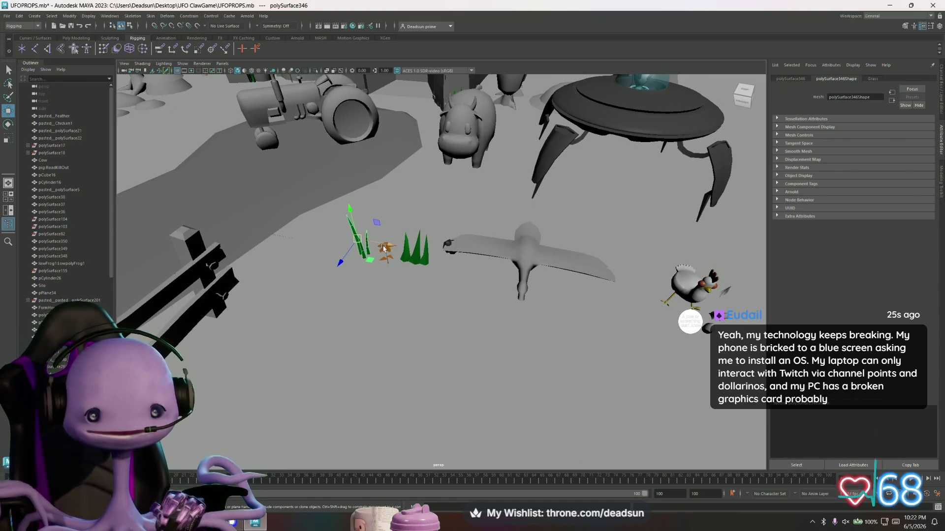
pyautogui.moveTo(386, 246); pyautogui.dragTo(520, 255)
pyautogui.keyDown('alt'); pyautogui.moveTo(524, 293); pyautogui.dragTo(394, 300); pyautogui.keyUp('alt')
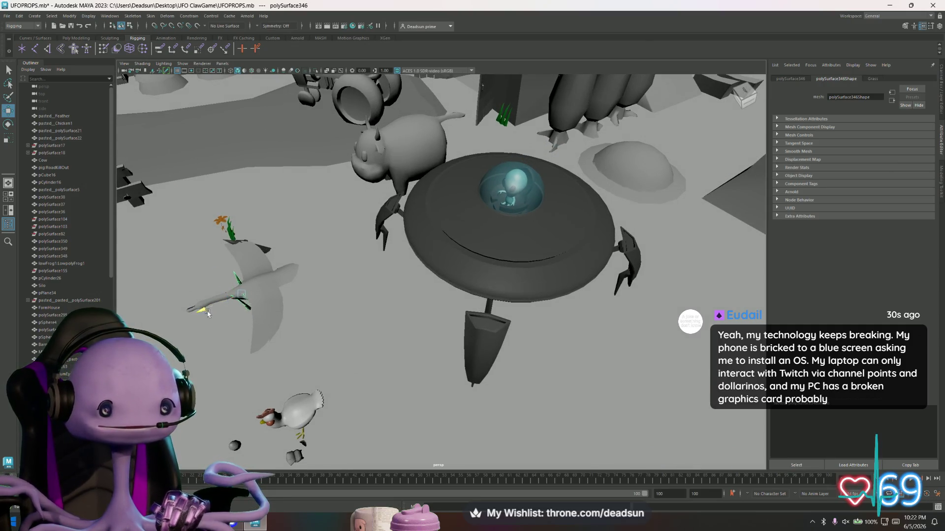
pyautogui.moveTo(211, 312)
pyautogui.keyDown('alt'); pyautogui.mouseDown()
pyautogui.moveTo(359, 278)
pyautogui.moveTo(366, 315)
pyautogui.moveTo(384, 323)
pyautogui.moveTo(363, 299)
pyautogui.mouseUp(); pyautogui.keyUp('alt')
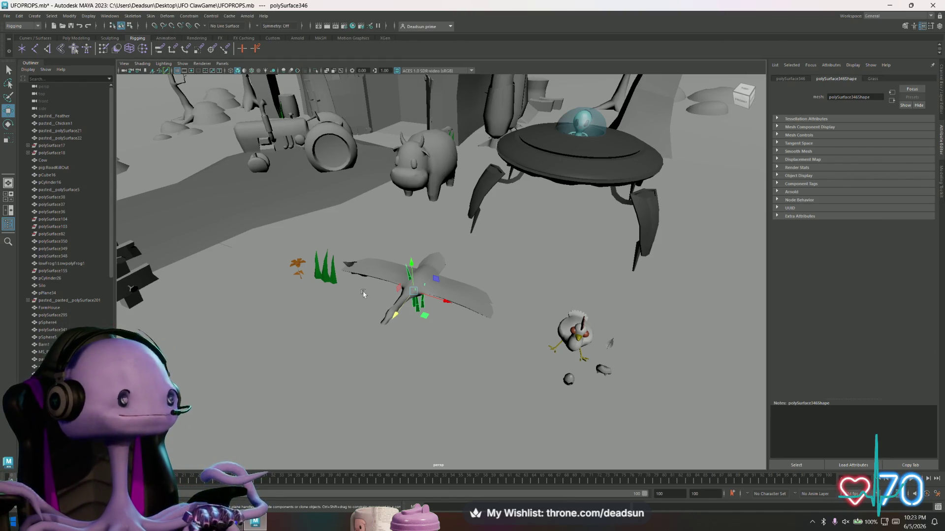
pyautogui.click(7, 16)
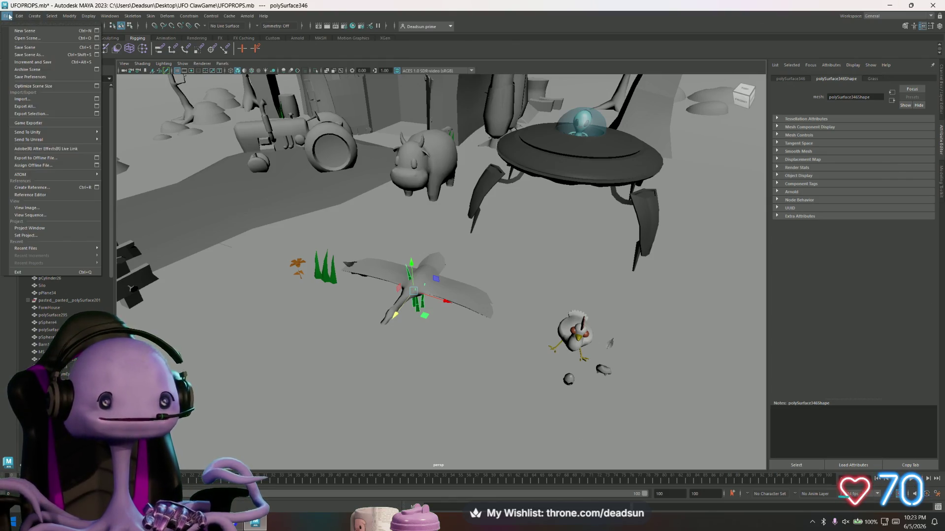
# Step: Export the selected grass as Grass1.fbx
pyautogui.click(36, 114)
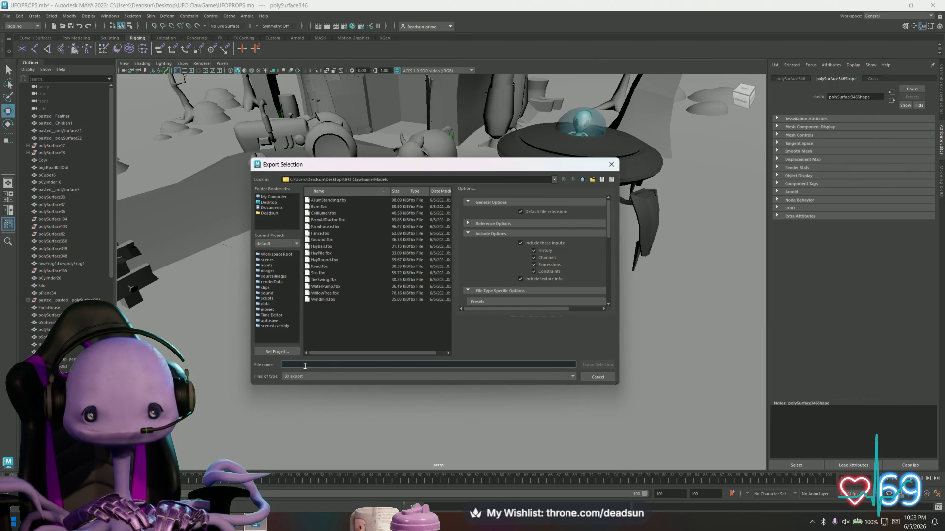
pyautogui.write('Grass')
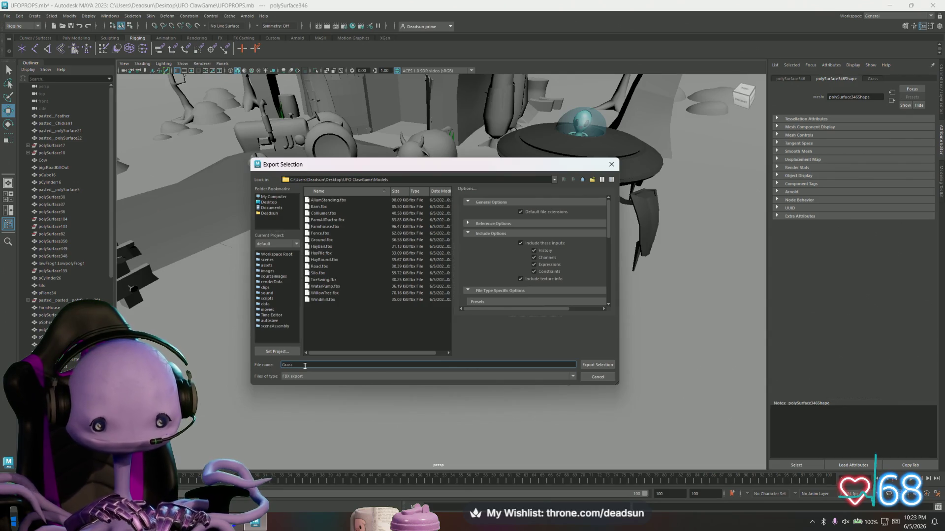
pyautogui.write('1')
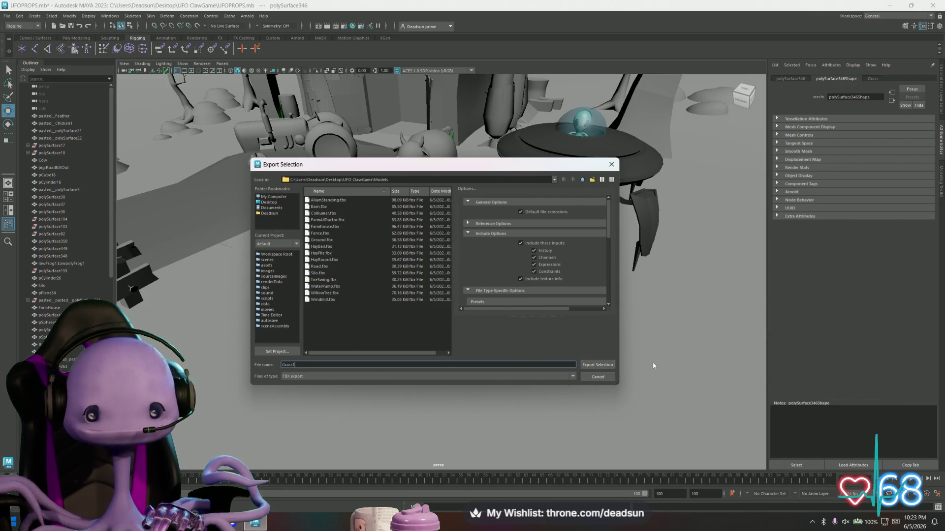
pyautogui.press('Return')
# Step: Move the green grass clump onto the bird and export it as Grass2.fbx
pyautogui.click(336, 280)
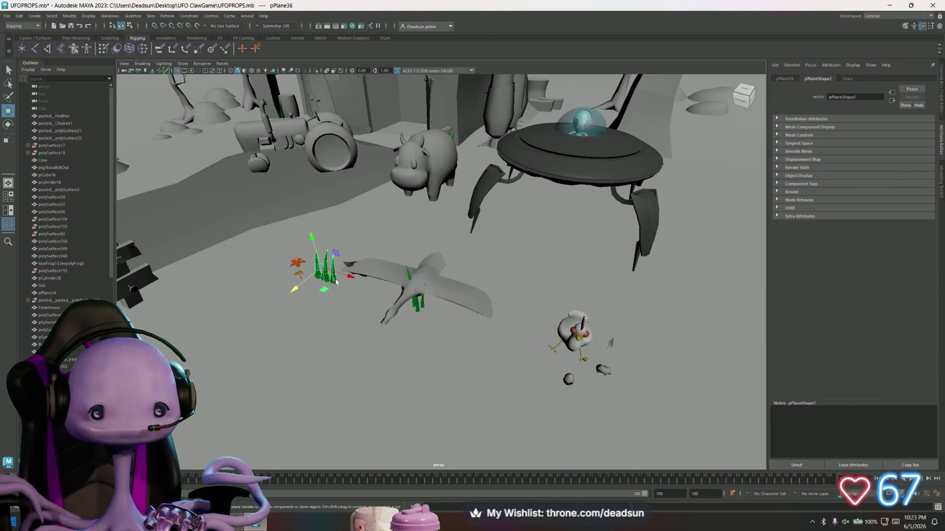
pyautogui.moveTo(350, 280); pyautogui.dragTo(444, 308)
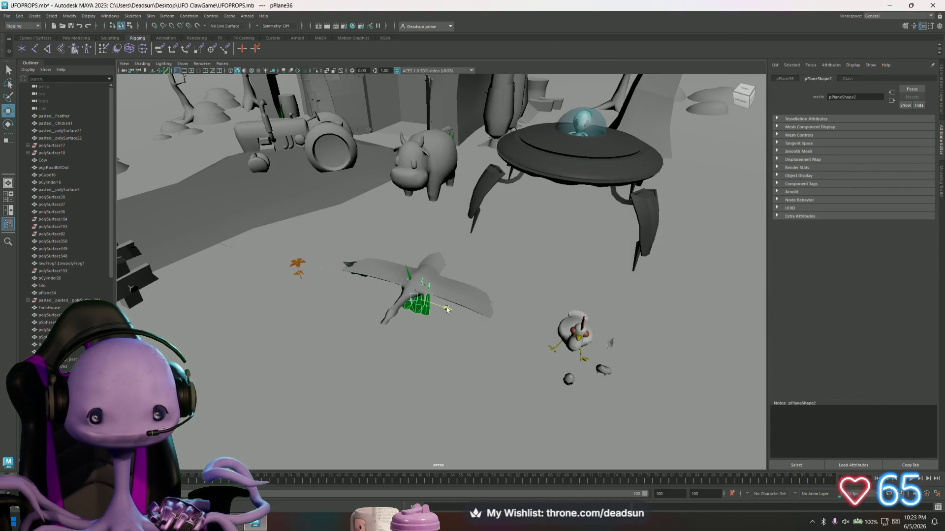
pyautogui.click(2, 16)
pyautogui.click(30, 118)
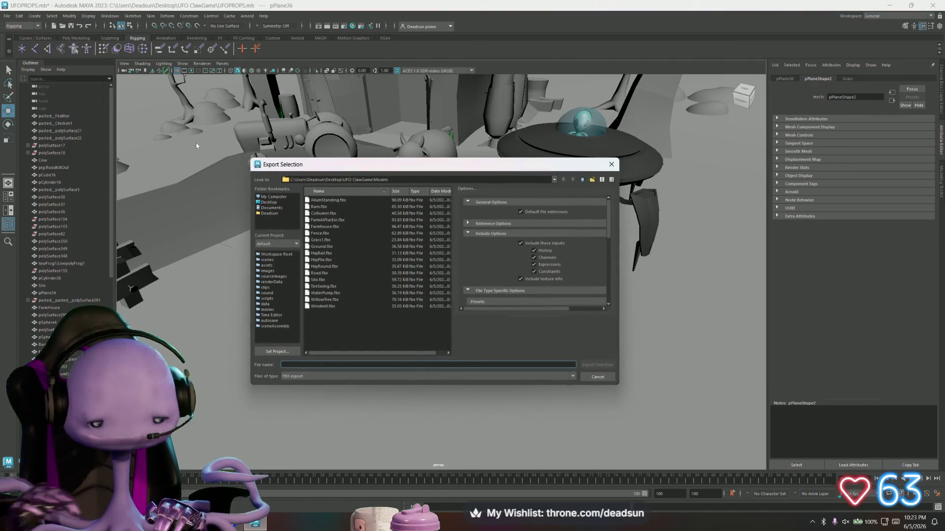
pyautogui.write('Grass')
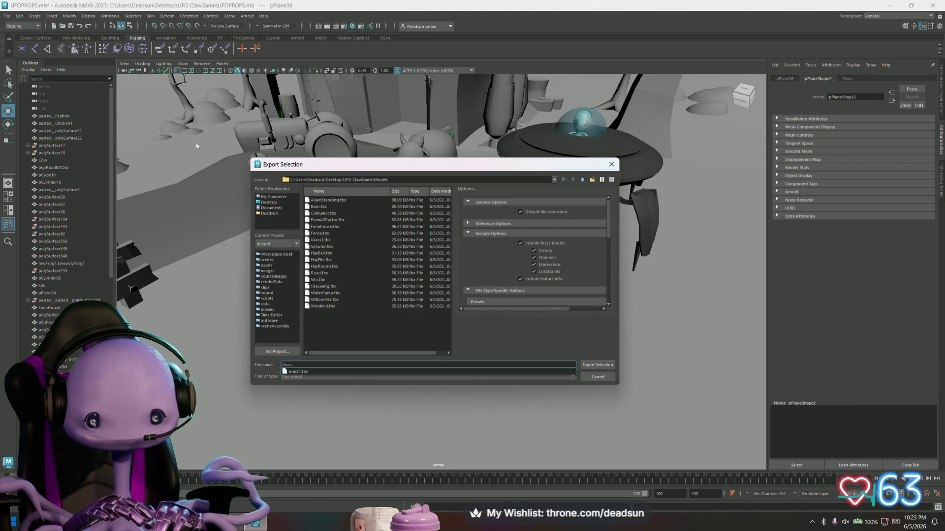
pyautogui.write('2')
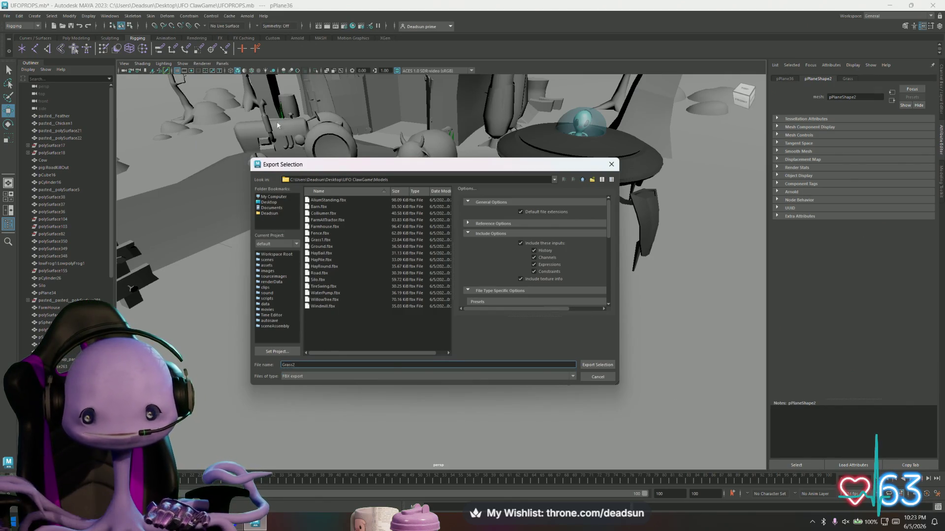
pyautogui.click(597, 365)
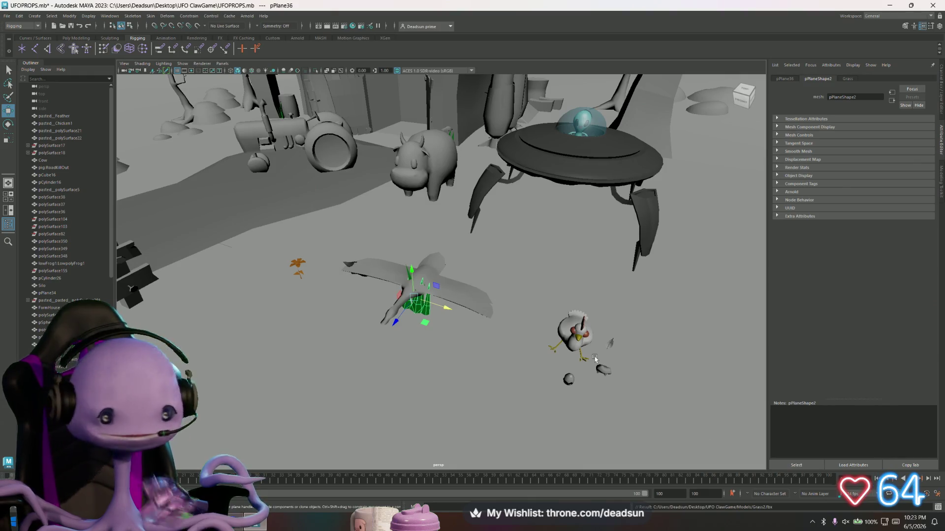
# Step: Move the flower next to the bird and export it as Flower.fbx
pyautogui.click(297, 265)
pyautogui.keyDown('alt'); pyautogui.moveTo(297, 266); pyautogui.dragTo(350, 294); pyautogui.keyUp('alt')
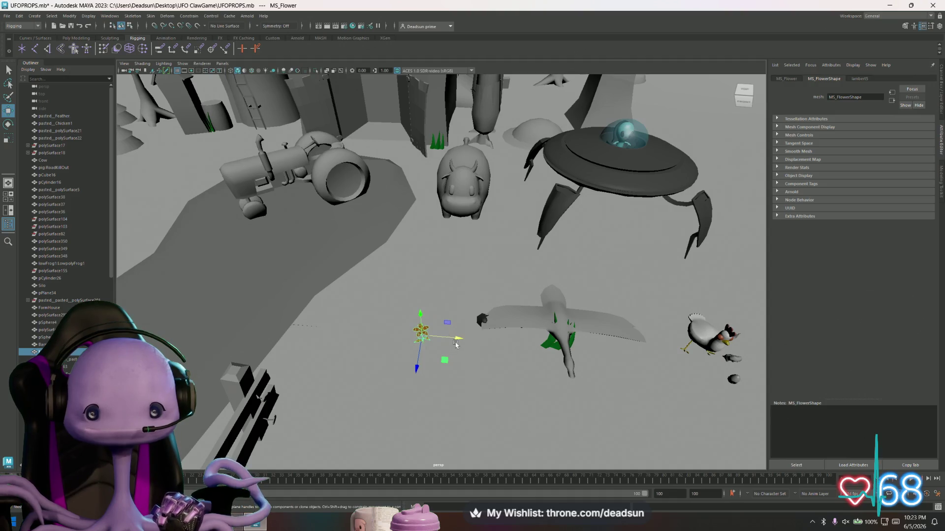
pyautogui.moveTo(457, 343); pyautogui.dragTo(597, 349)
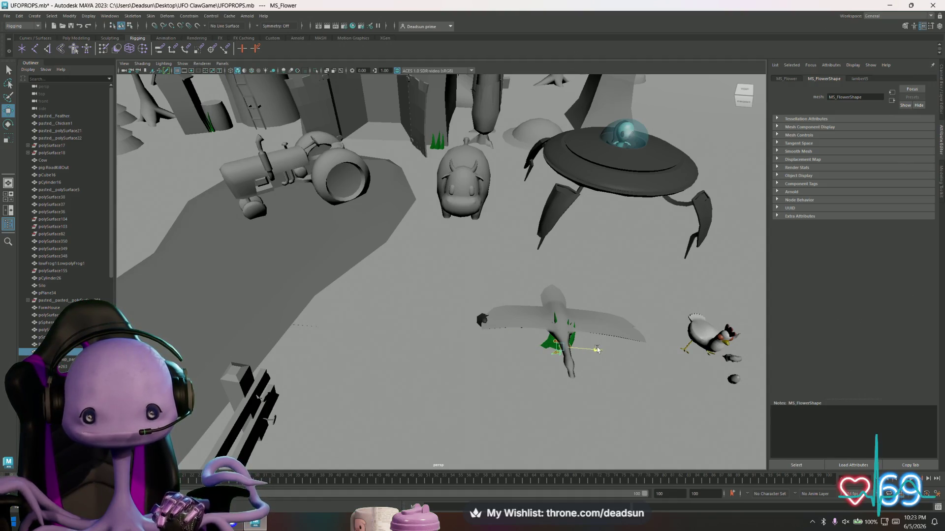
pyautogui.moveTo(565, 380); pyautogui.dragTo(565, 371)
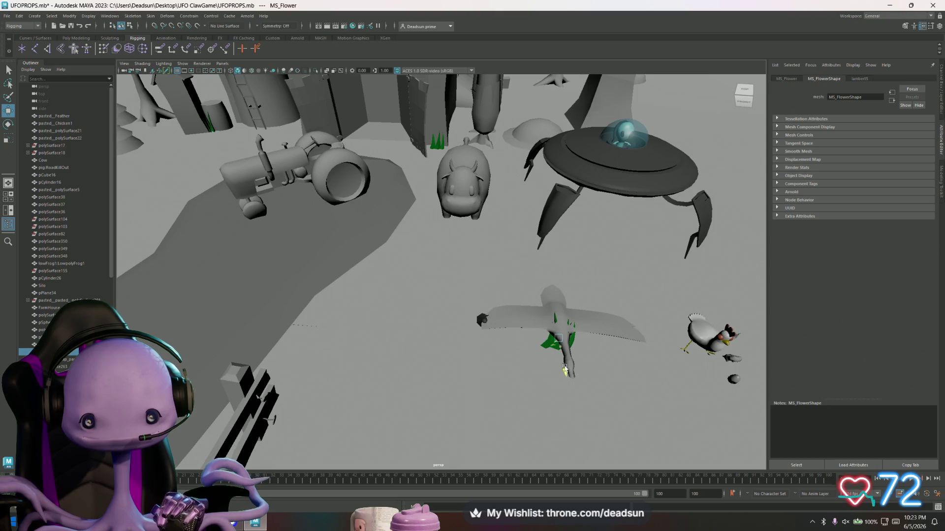
pyautogui.click(7, 16)
pyautogui.click(31, 114)
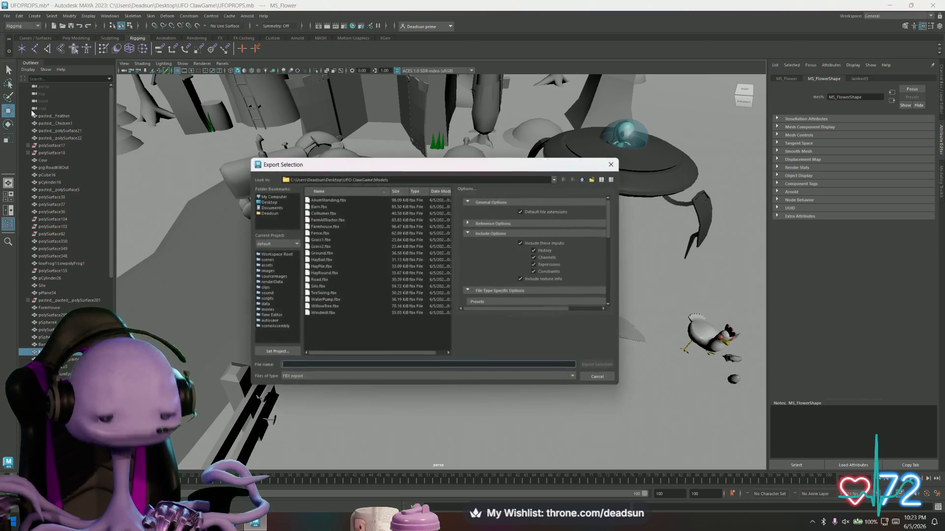
pyautogui.write('Flower')
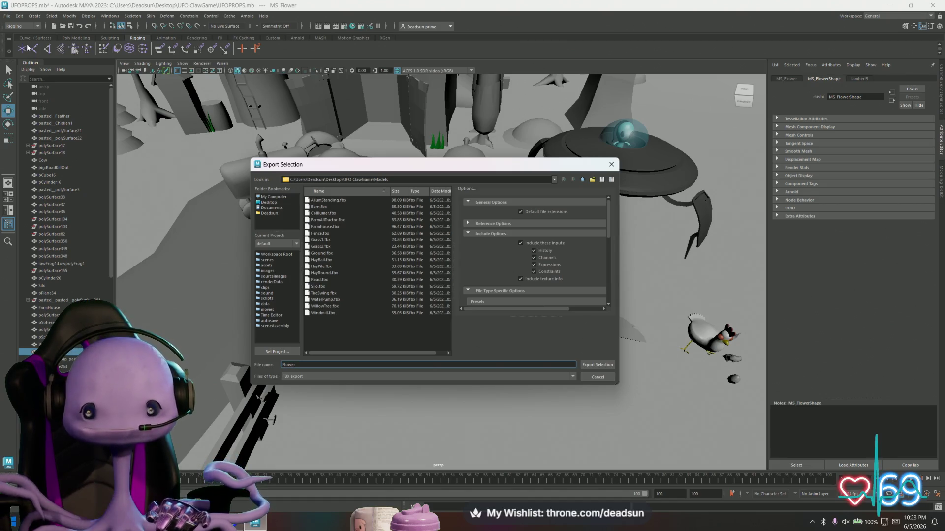
pyautogui.click(592, 364)
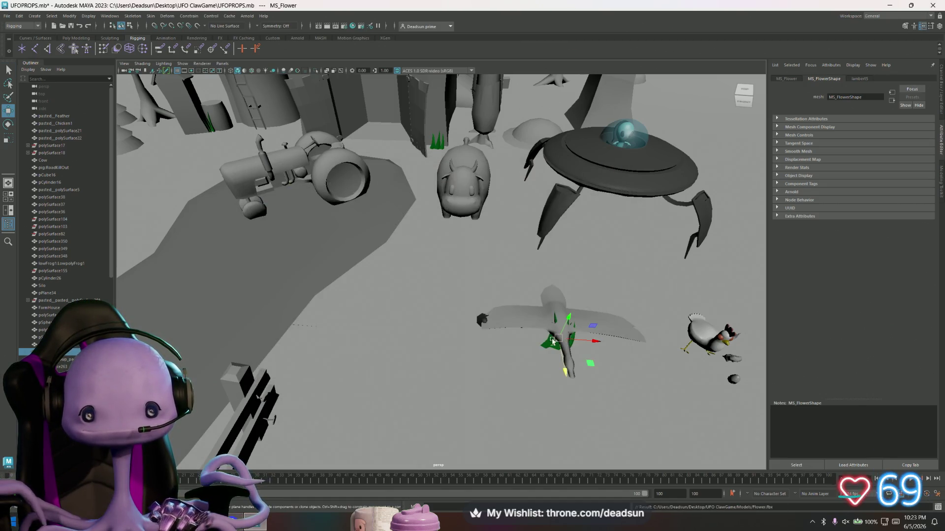
# Step: Move the flower and both grass pieces back to the left of the bird
pyautogui.moveTo(591, 341); pyautogui.dragTo(395, 323)
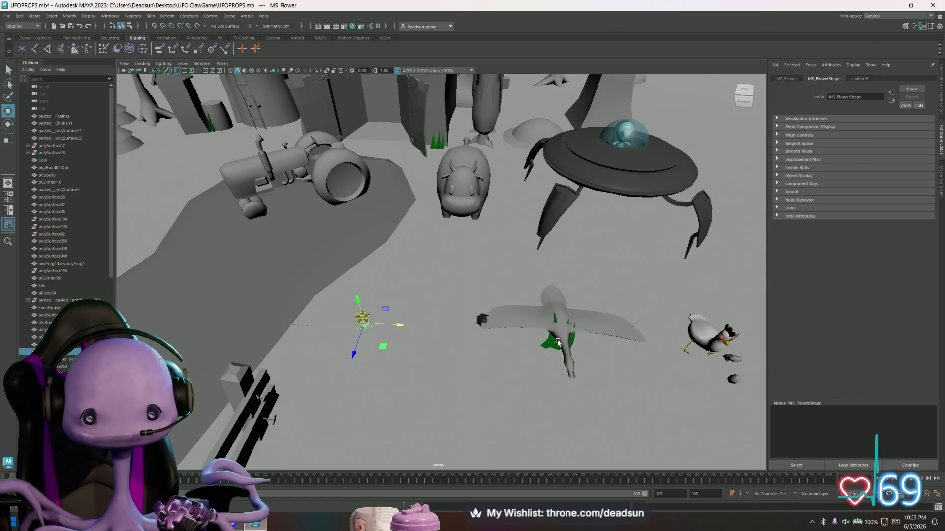
pyautogui.click(558, 343)
pyautogui.moveTo(594, 341); pyautogui.dragTo(429, 326)
pyautogui.click(556, 341)
pyautogui.moveTo(597, 339)
pyautogui.mouseDown()
pyautogui.moveTo(470, 325)
pyautogui.moveTo(588, 327)
pyautogui.mouseUp()
pyautogui.click(483, 320)
pyautogui.click(7, 16)
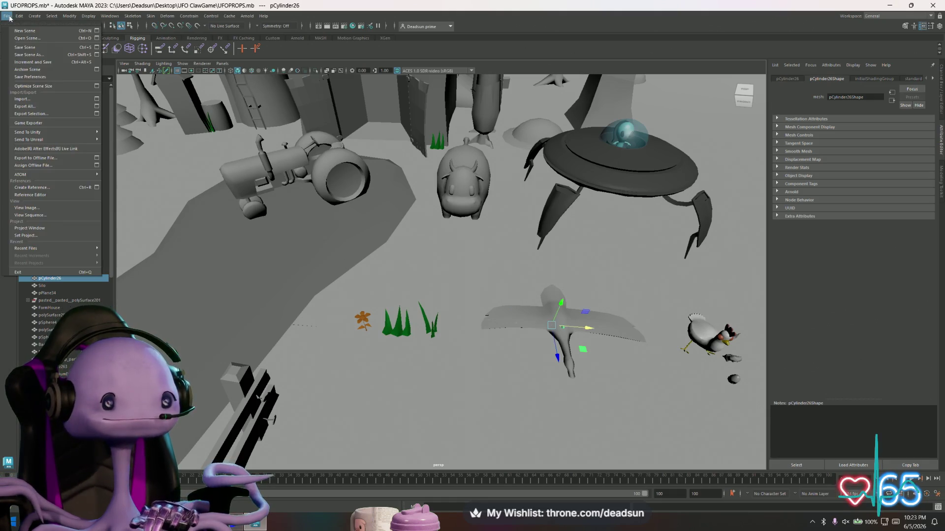
# Step: Export the small object pCylinder26 as Frog.fbx
pyautogui.click(31, 113)
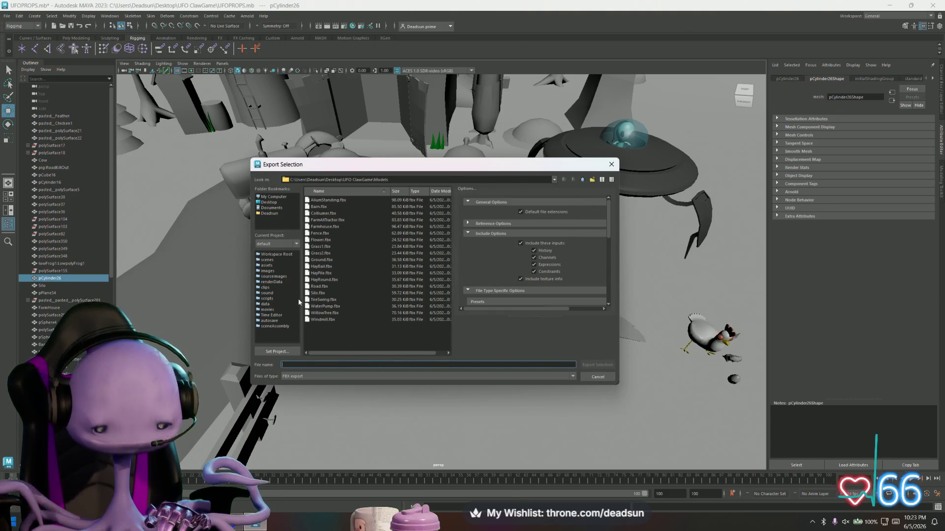
pyautogui.write('Fe')
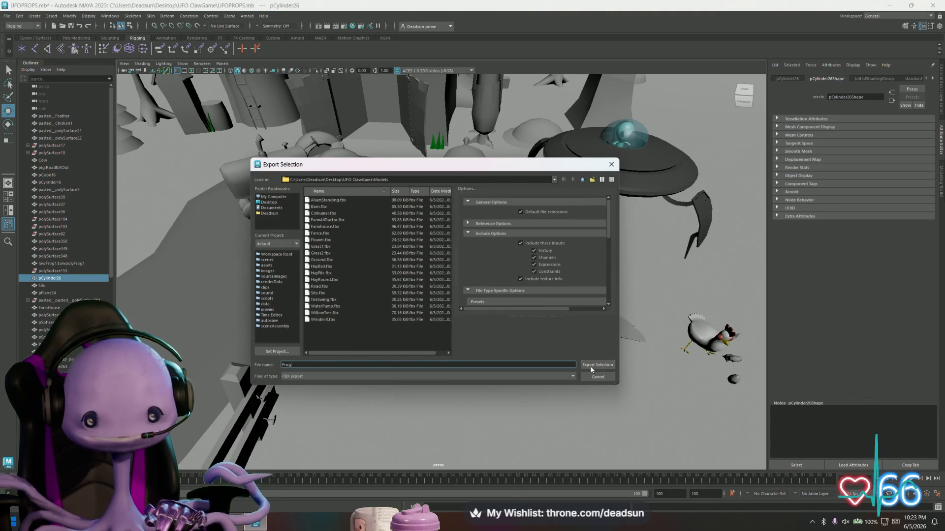
pyautogui.click(590, 366)
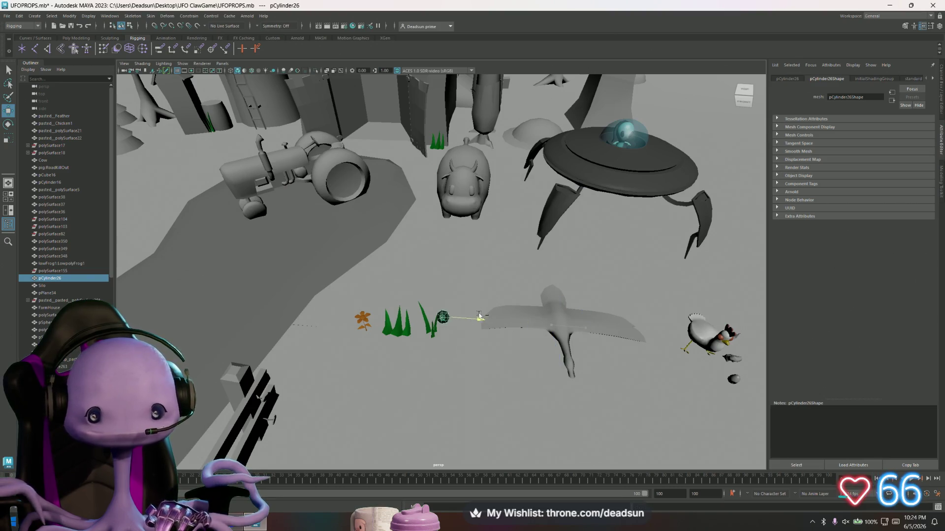
# Step: Export the duck as Duck.fbx
pyautogui.keyDown('alt'); pyautogui.moveTo(479, 316); pyautogui.dragTo(468, 318); pyautogui.keyUp('alt')
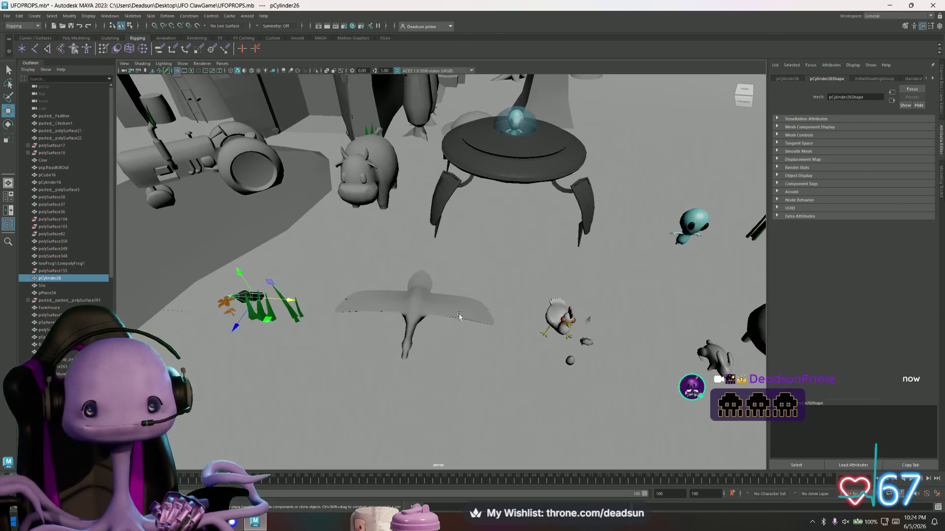
pyautogui.click(468, 319)
pyautogui.click(7, 16)
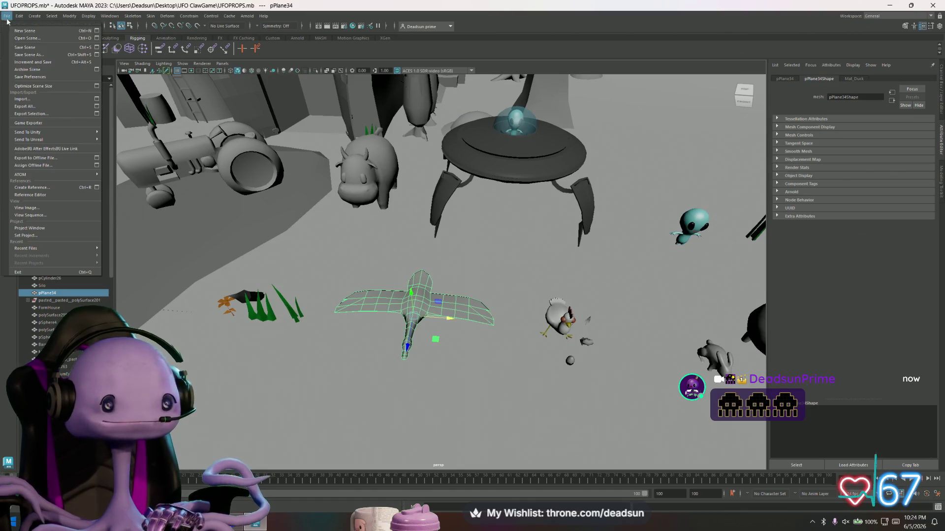
pyautogui.click(31, 113)
pyautogui.write('Duck')
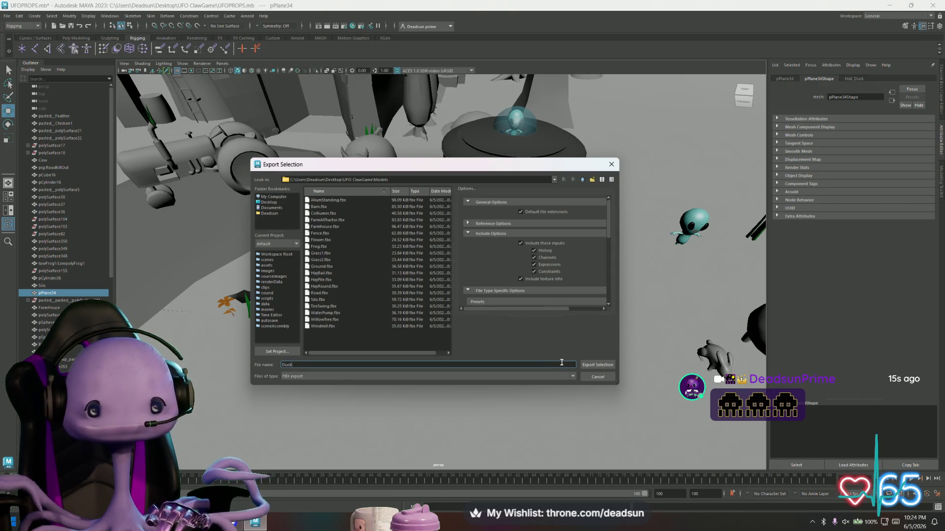
pyautogui.click(597, 364)
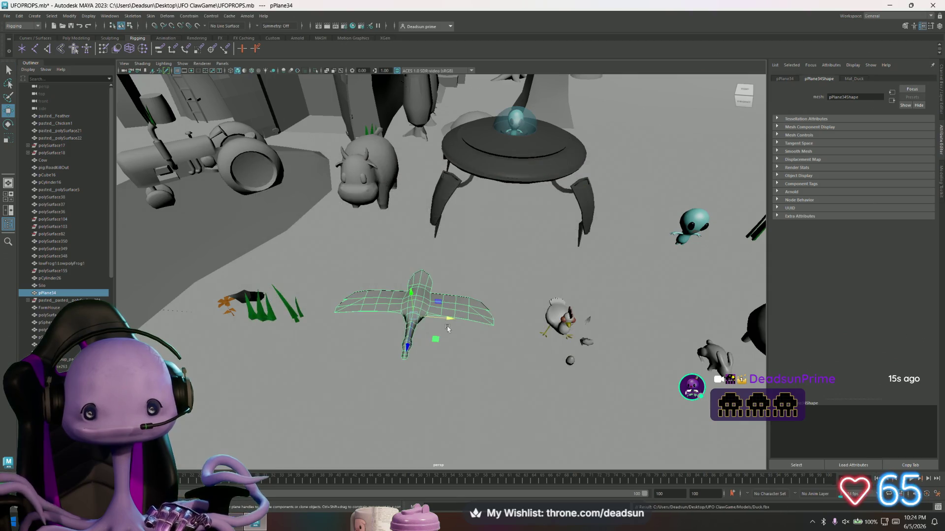
# Step: Move the duck left beside the grass and select the chicken
pyautogui.moveTo(451, 329); pyautogui.dragTo(526, 322)
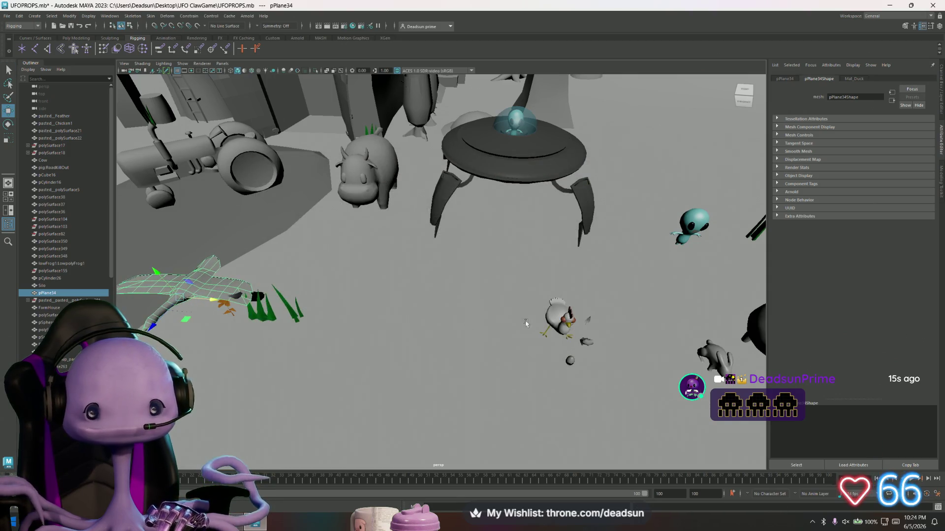
pyautogui.click(548, 312)
pyautogui.click(792, 80)
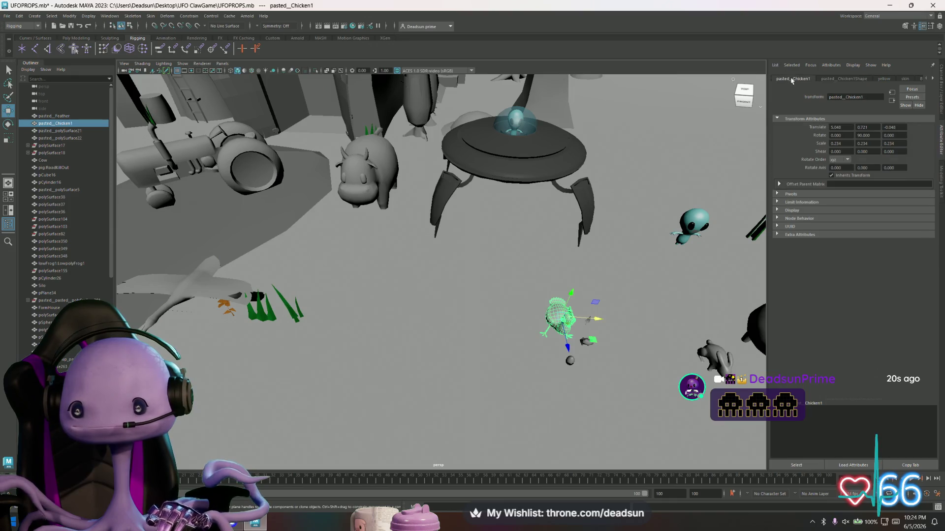
# Step: Add a Freeze Transformations shelf shortcut and drag the chicken left toward the centre
pyautogui.click(92, 17)
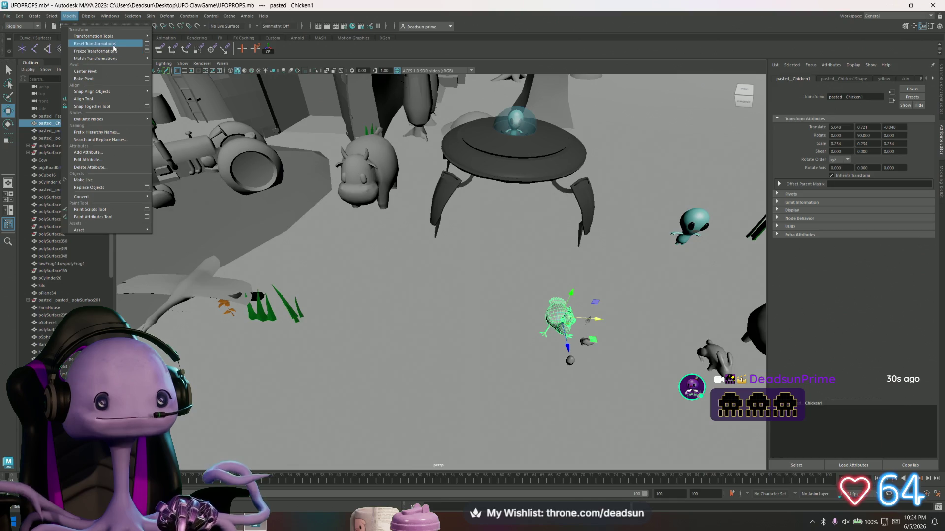
pyautogui.keyDown('ctrl'); pyautogui.keyDown('shift'); pyautogui.click(114, 52); pyautogui.keyUp('shift'); pyautogui.keyUp('ctrl')
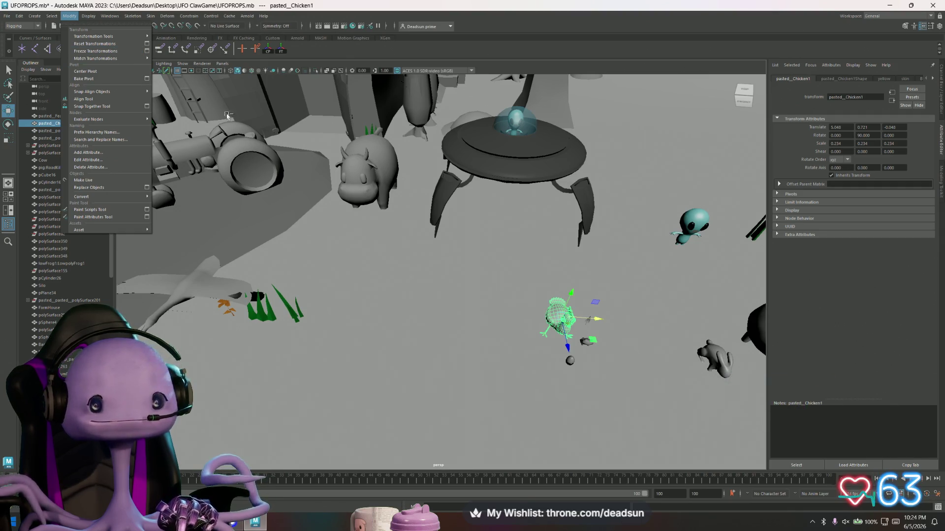
pyautogui.click(598, 320)
pyautogui.moveTo(598, 320); pyautogui.dragTo(511, 313)
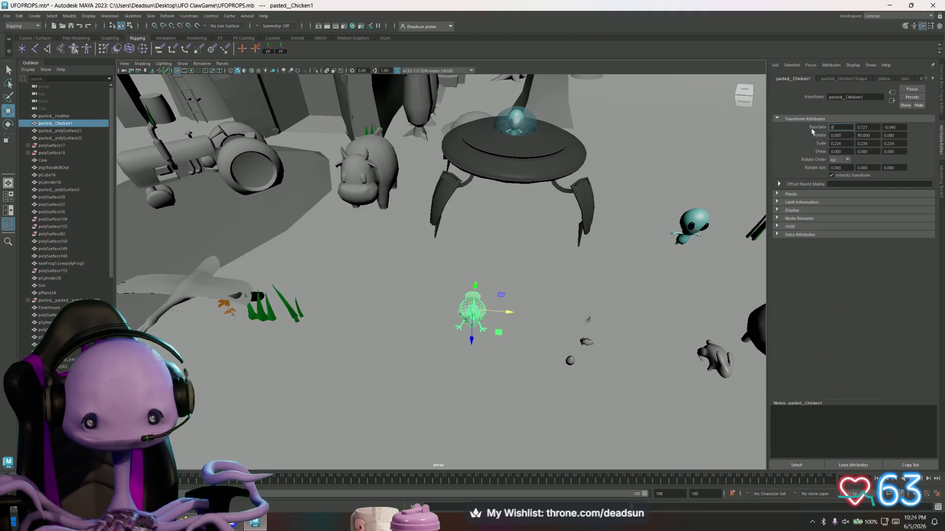
# Step: Set the chicken's Translate X and Translate Y to 0, undoing a mistaken Y value of 9
pyautogui.write('0')
pyautogui.press('Return')
pyautogui.moveTo(867, 129); pyautogui.dragTo(854, 127)
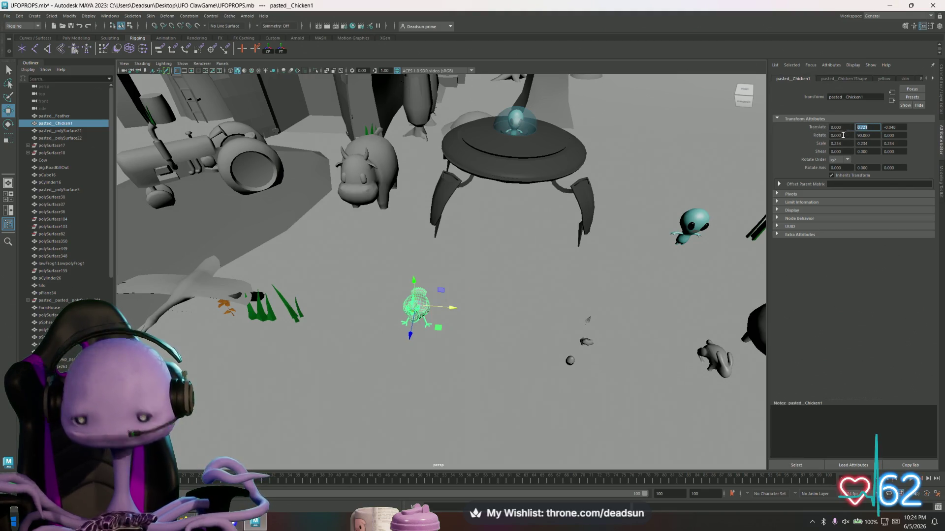
pyautogui.write('0')
pyautogui.press('Return')
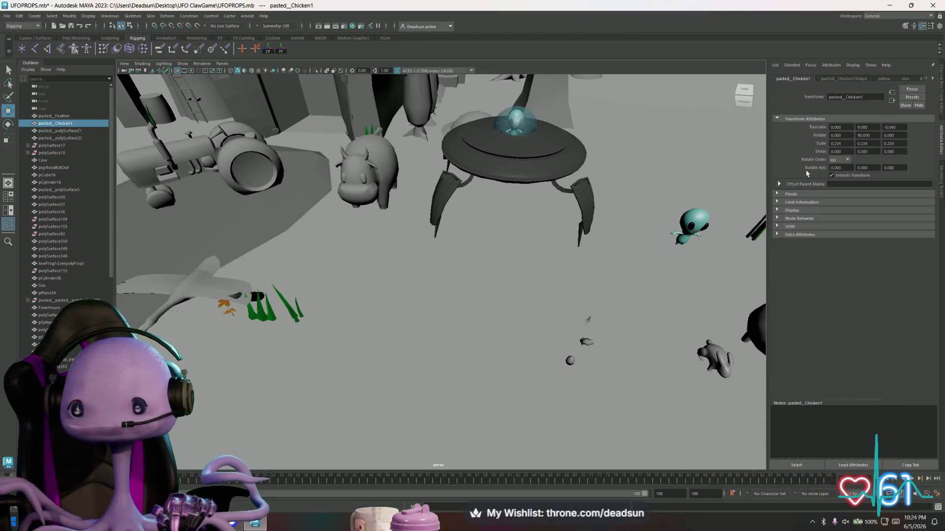
pyautogui.hotkey('ctrl', 'z')
pyautogui.write('0.721')
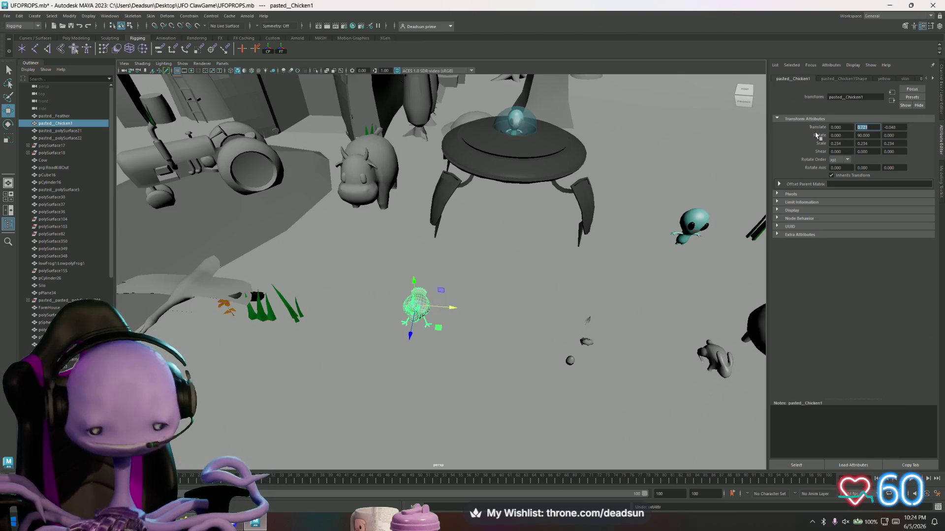
pyautogui.press('Return')
# Step: Export the selected chicken as Chicken.fbx into the Models folder
pyautogui.moveTo(498, 304)
pyautogui.keyDown('alt'); pyautogui.mouseDown()
pyautogui.moveTo(512, 271)
pyautogui.moveTo(422, 308)
pyautogui.moveTo(385, 290)
pyautogui.moveTo(379, 260)
pyautogui.mouseUp(); pyautogui.keyUp('alt')
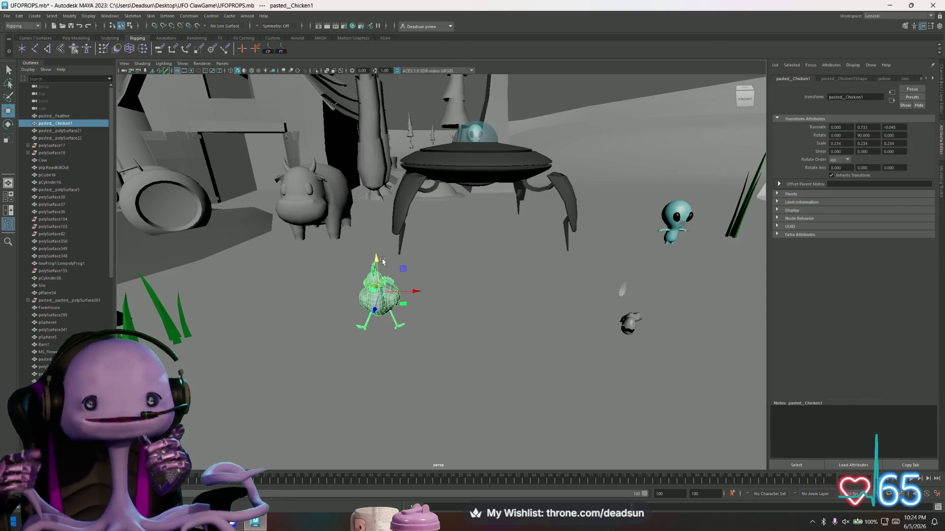
pyautogui.click(7, 16)
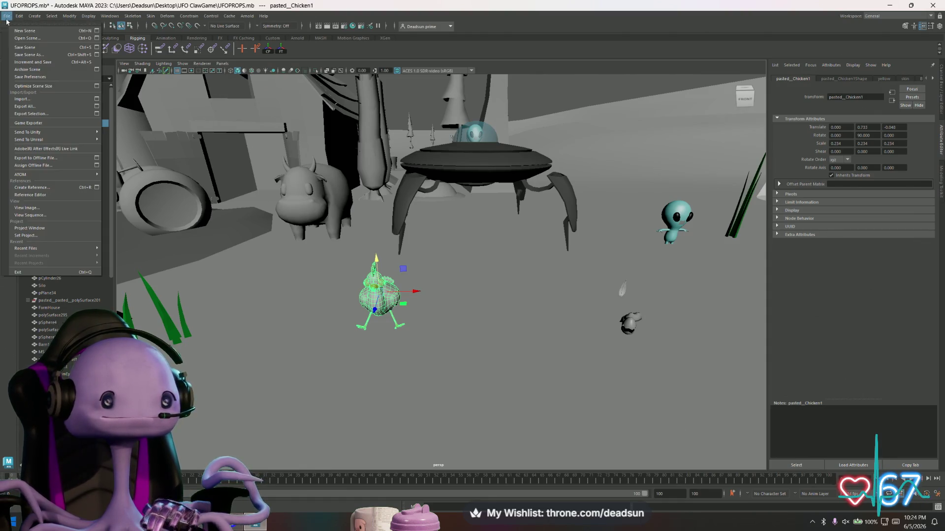
pyautogui.click(30, 114)
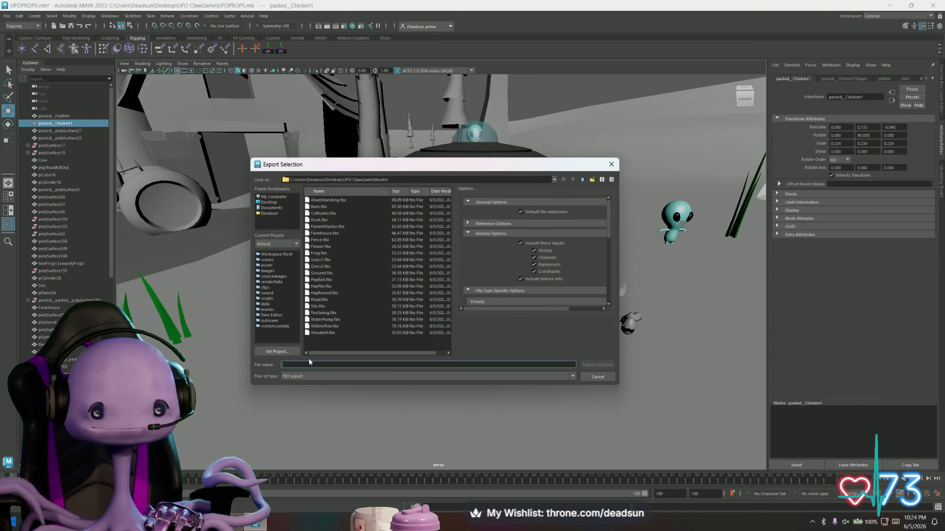
pyautogui.write('Chicken')
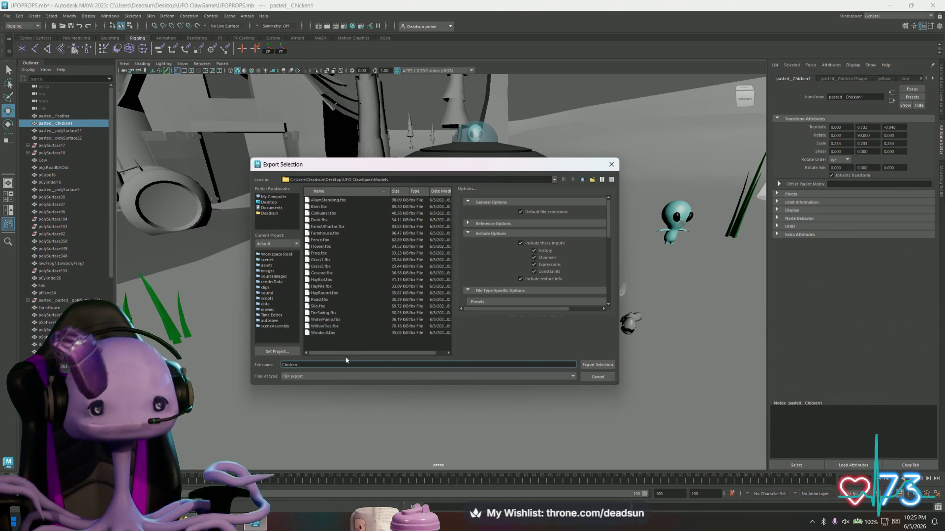
pyautogui.click(588, 365)
# Step: Move the chicken left out of the way and select the road-kill sheep
pyautogui.moveTo(414, 294); pyautogui.dragTo(280, 290)
pyautogui.keyDown('alt'); pyautogui.moveTo(647, 339); pyautogui.dragTo(602, 341); pyautogui.keyUp('alt')
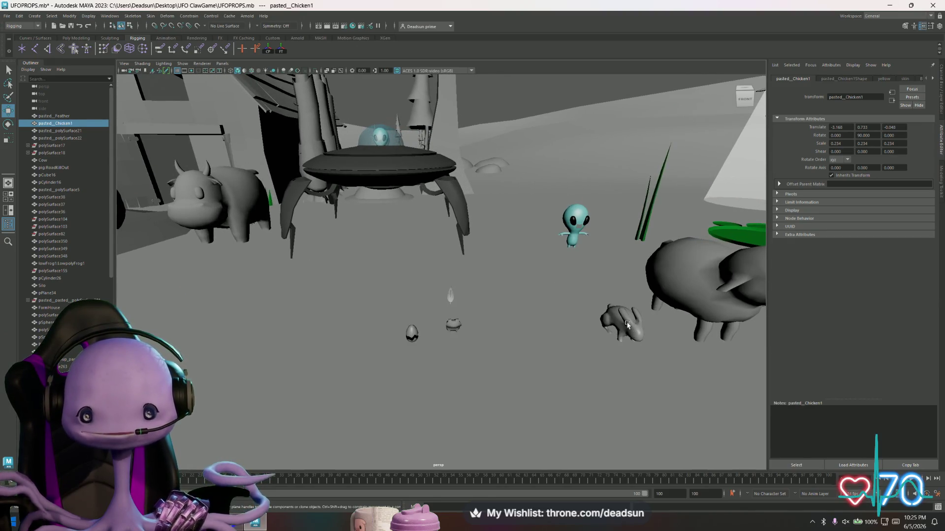
pyautogui.click(700, 303)
pyautogui.keyDown('alt'); pyautogui.moveTo(700, 303); pyautogui.dragTo(604, 311, button='right'); pyautogui.keyUp('alt')
# Step: Add Center Pivot and Reset Transformations shortcuts to the Poly Modeling shelf
pyautogui.scroll(2, 611, 315)
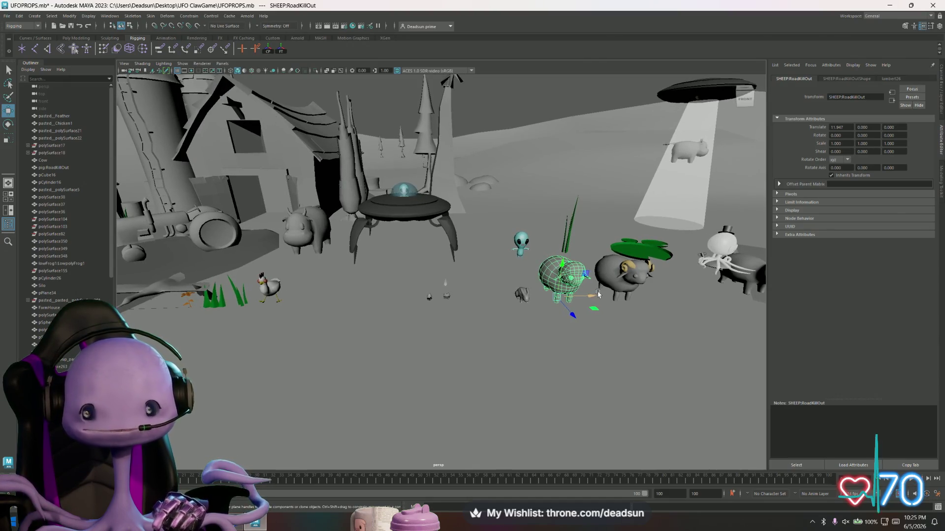
pyautogui.click(69, 16)
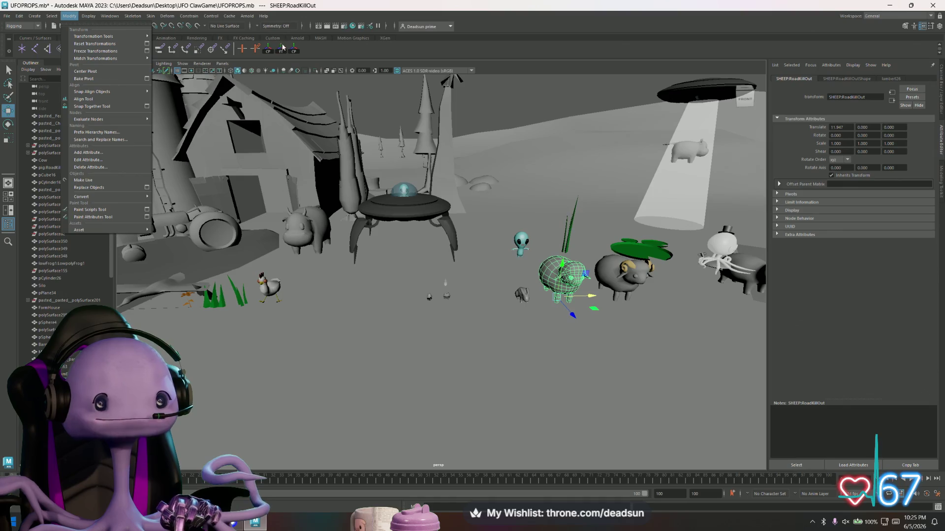
pyautogui.click(293, 50)
pyautogui.rightClick(295, 50)
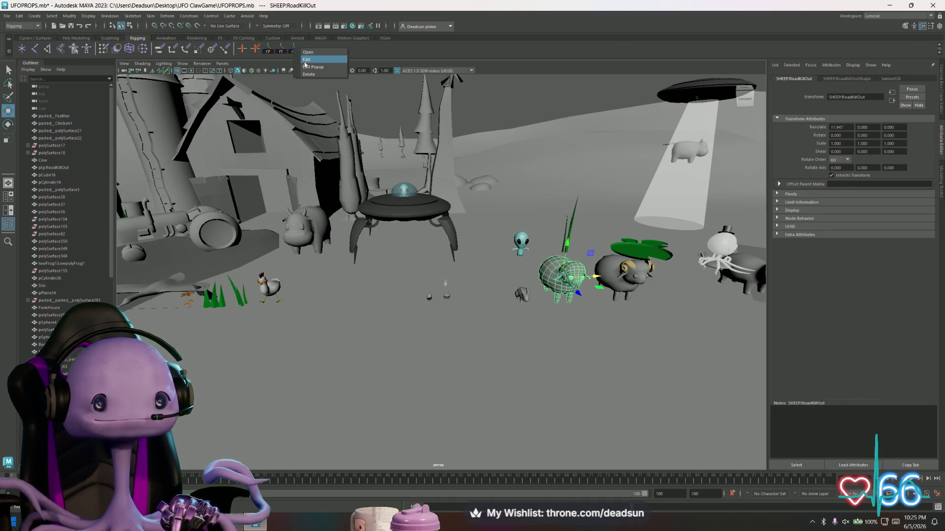
pyautogui.scroll(2, 406, 39)
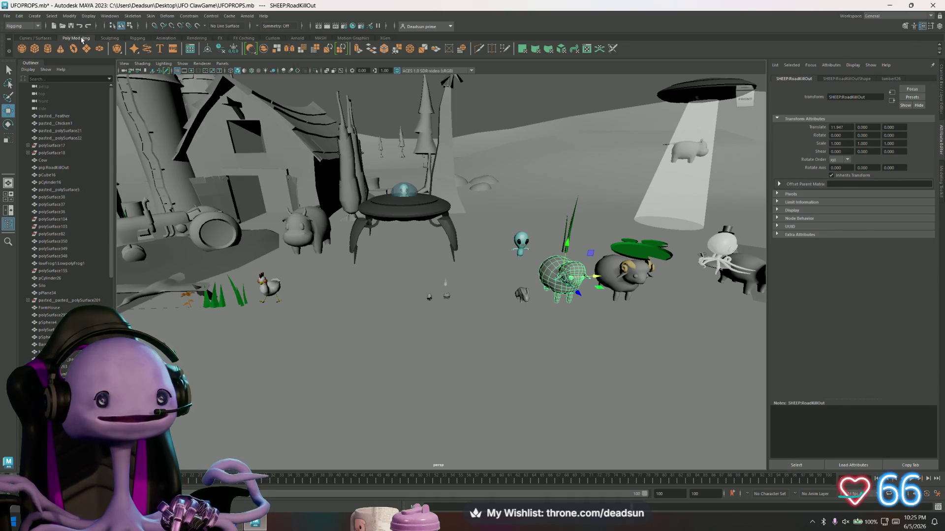
pyautogui.click(88, 15)
pyautogui.moveTo(73, 17)
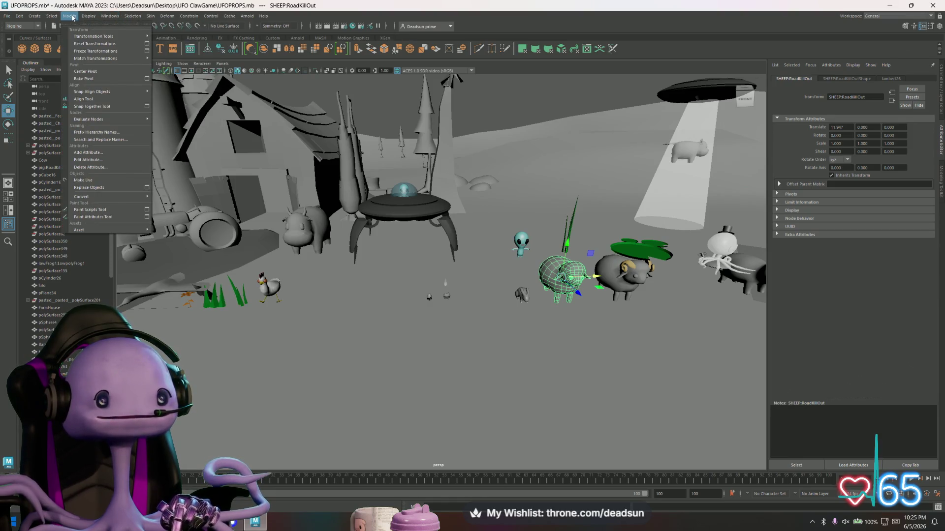
pyautogui.keyDown('ctrl'); pyautogui.keyDown('shift'); pyautogui.click(88, 72); pyautogui.keyUp('shift'); pyautogui.keyUp('ctrl')
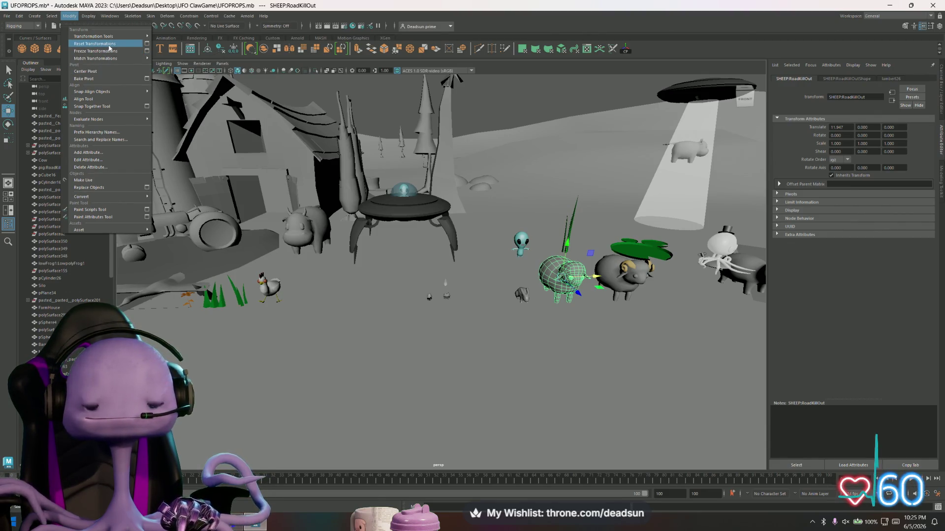
pyautogui.keyDown('ctrl'); pyautogui.keyDown('shift'); pyautogui.click(110, 47); pyautogui.keyUp('shift'); pyautogui.keyUp('ctrl')
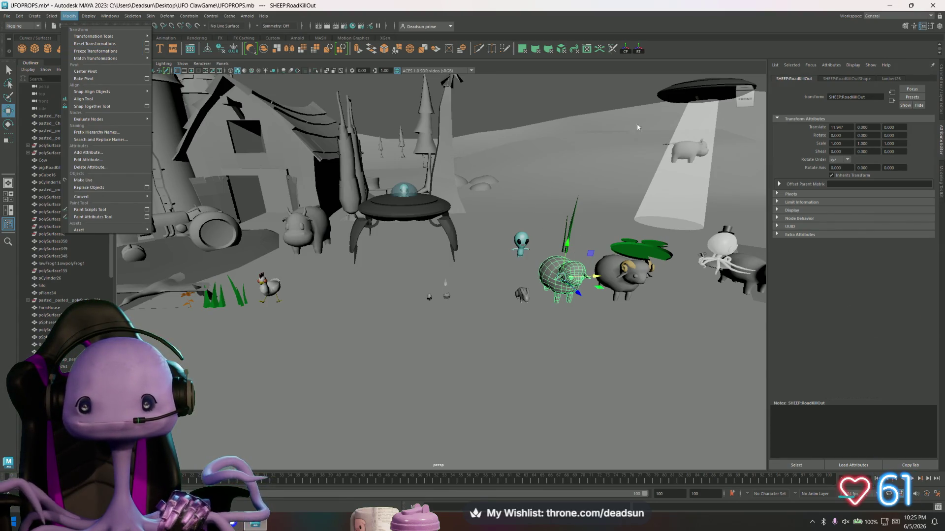
pyautogui.click(599, 261)
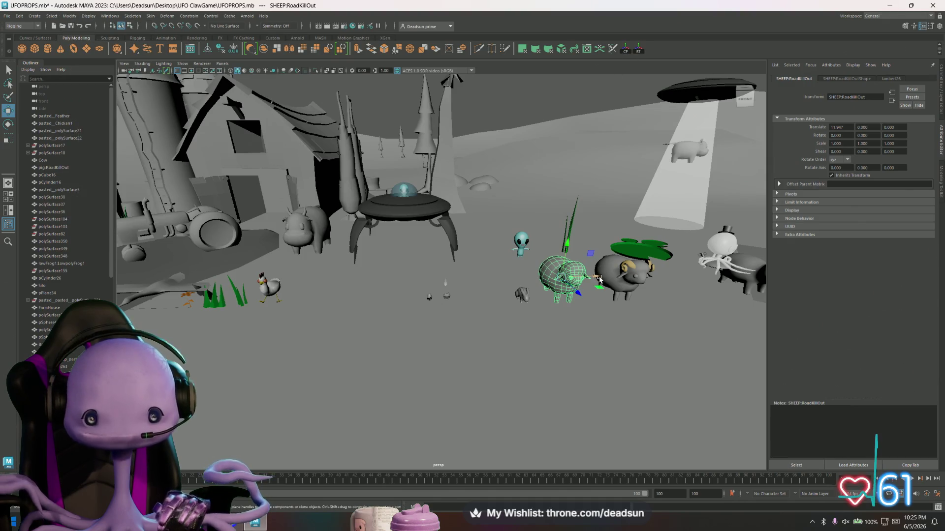
# Step: Move the sheep to Translate X 0 and frame it in the view
pyautogui.write('0')
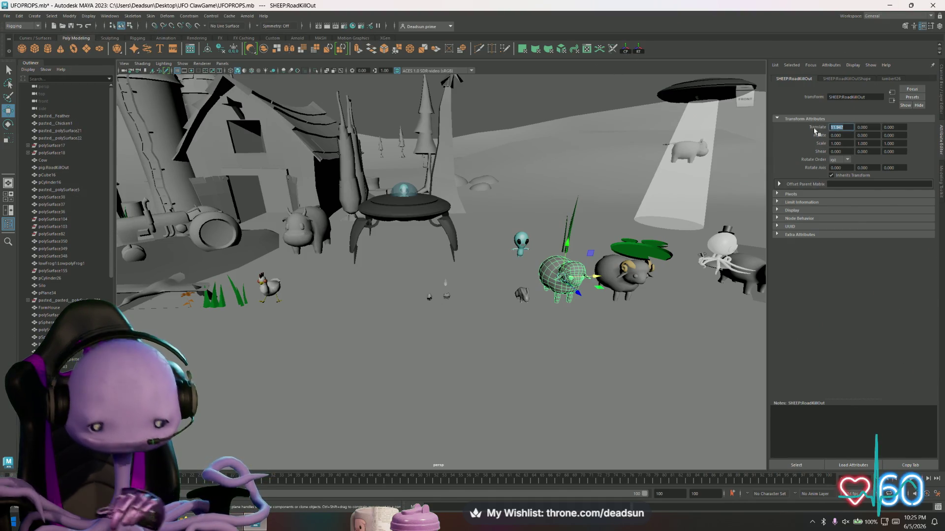
pyautogui.press('Return')
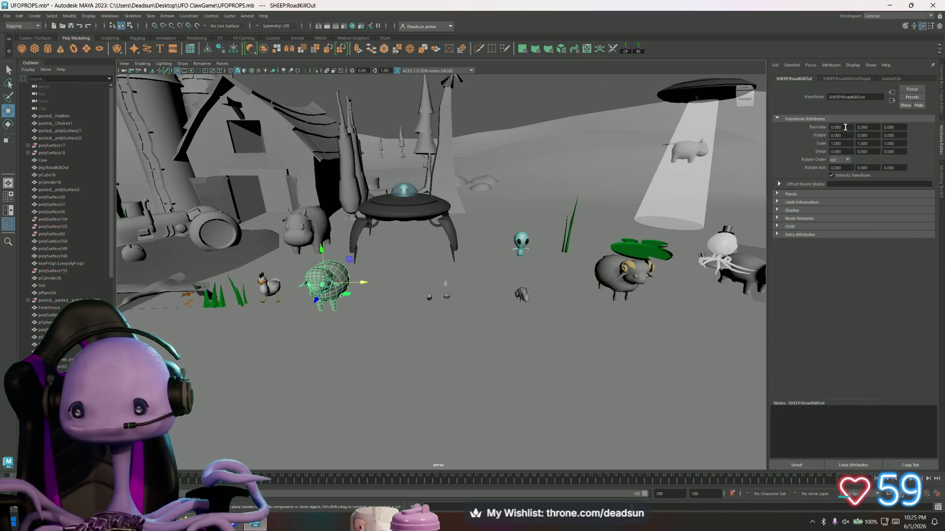
pyautogui.press('f')
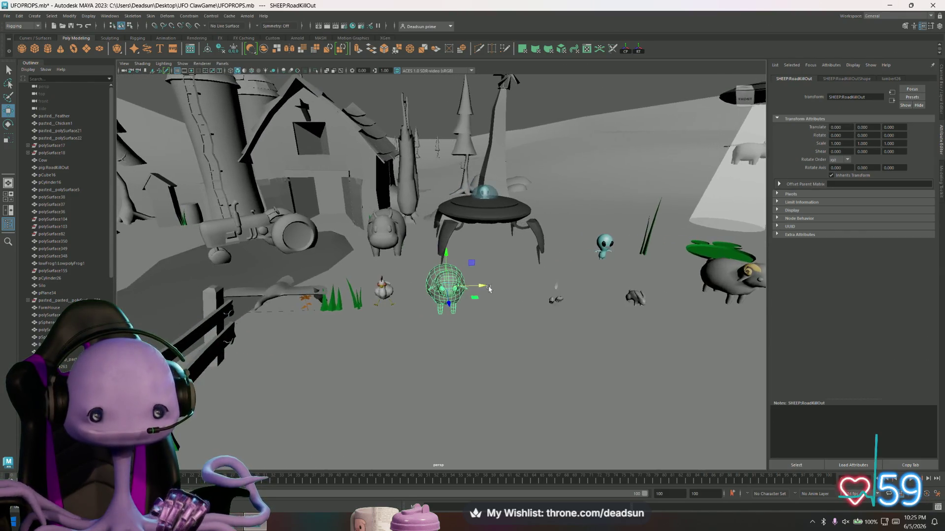
# Step: Export the selected sheep as Sheep1.fbx, then select the ram horns
pyautogui.click(6, 15)
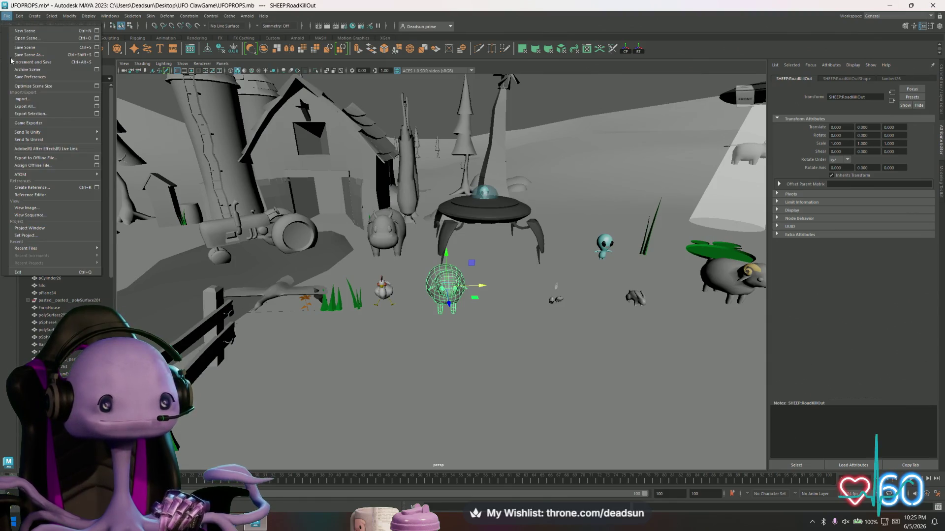
pyautogui.click(44, 114)
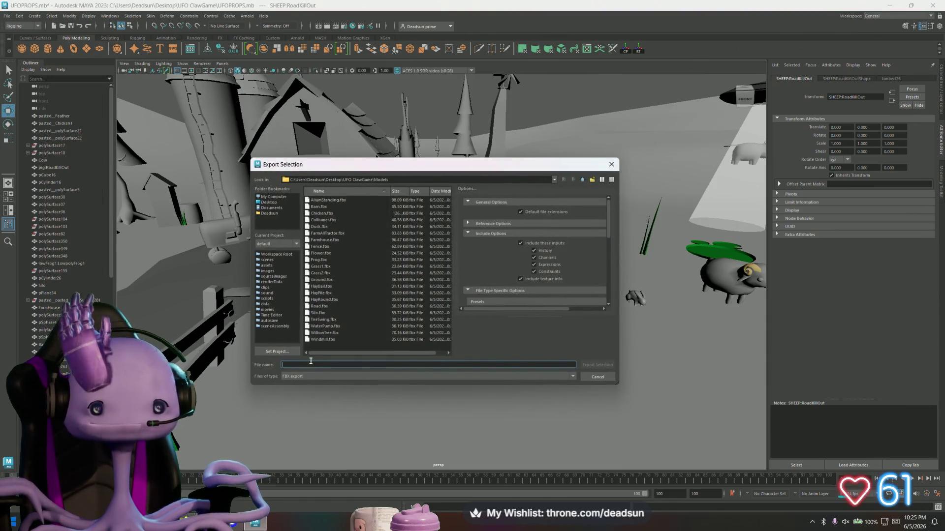
pyautogui.write('Sheep1')
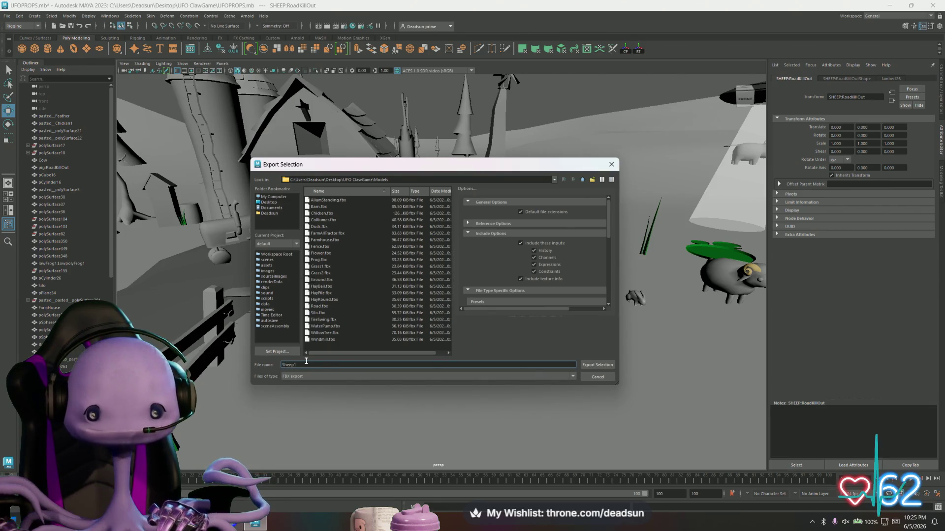
pyautogui.click(597, 364)
pyautogui.click(745, 270)
pyautogui.keyDown('alt'); pyautogui.moveTo(745, 270); pyautogui.dragTo(645, 297); pyautogui.keyUp('alt')
# Step: Slide the ram horns left along X onto the sheep and frame them
pyautogui.click(640, 297)
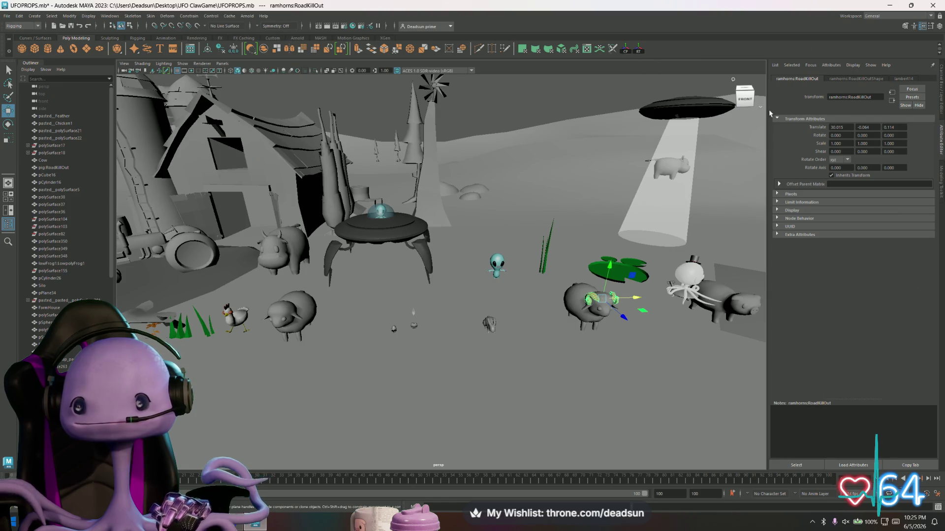
pyautogui.press('Return')
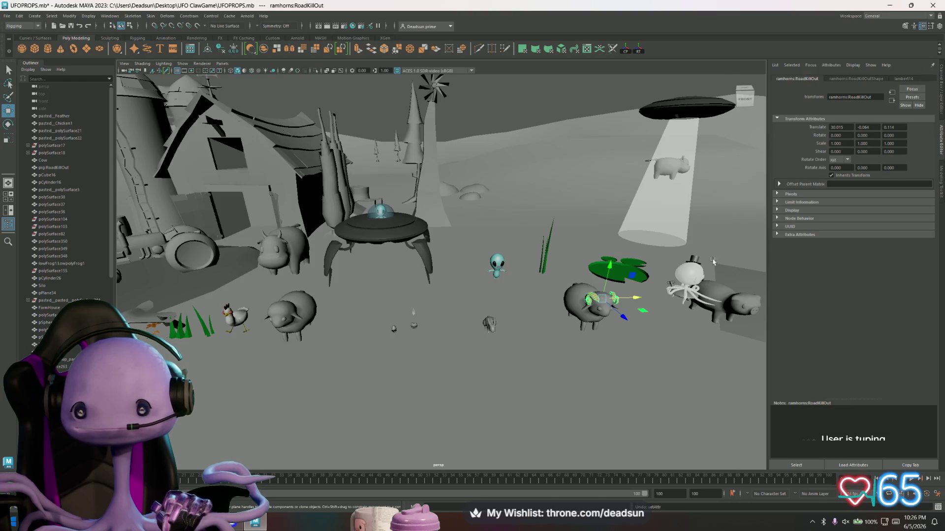
pyautogui.moveTo(593, 309)
pyautogui.mouseDown(button='middle')
pyautogui.moveTo(339, 317)
pyautogui.moveTo(350, 317)
pyautogui.mouseUp(button='middle')
pyautogui.press('f')
pyautogui.moveTo(351, 316)
pyautogui.keyDown('alt'); pyautogui.mouseDown()
pyautogui.moveTo(434, 301)
pyautogui.moveTo(187, 251)
pyautogui.mouseUp(); pyautogui.keyUp('alt')
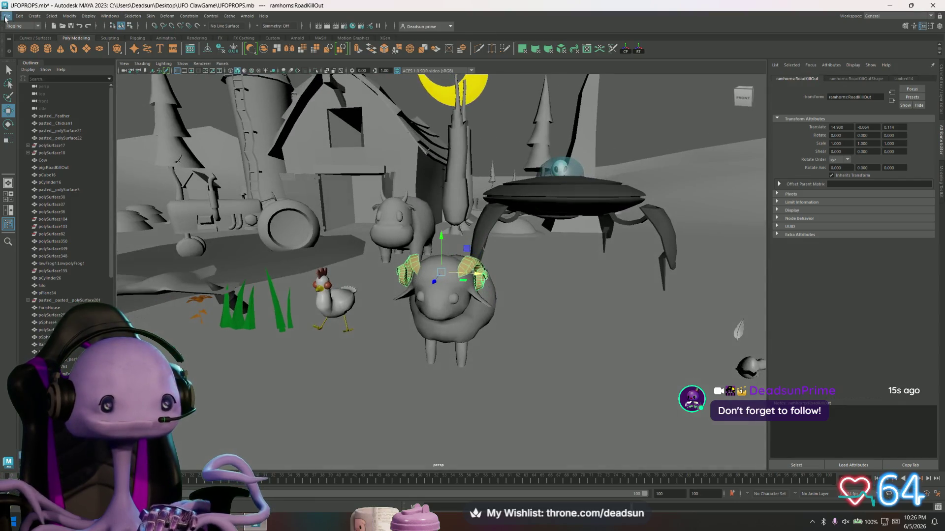
# Step: Export the selected horns as SheepHorns.fbx, then select the sheep body
pyautogui.click(7, 16)
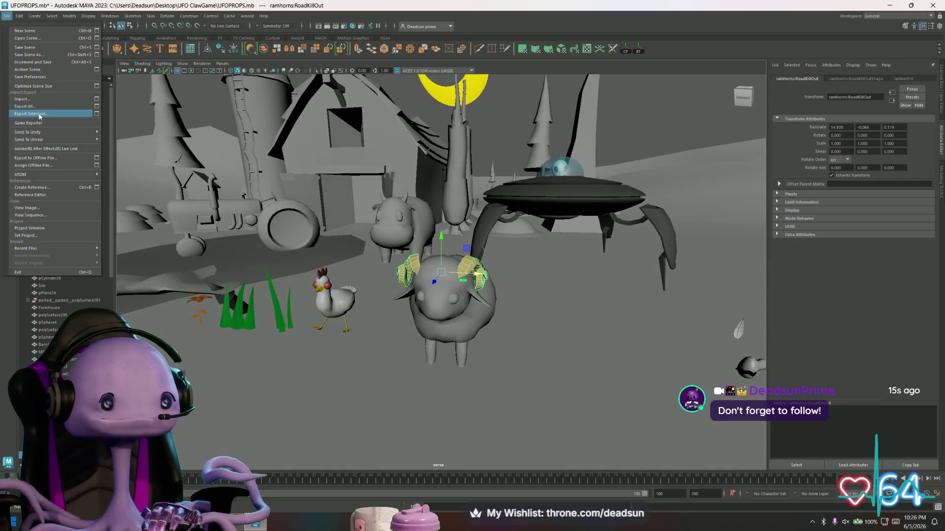
pyautogui.click(30, 114)
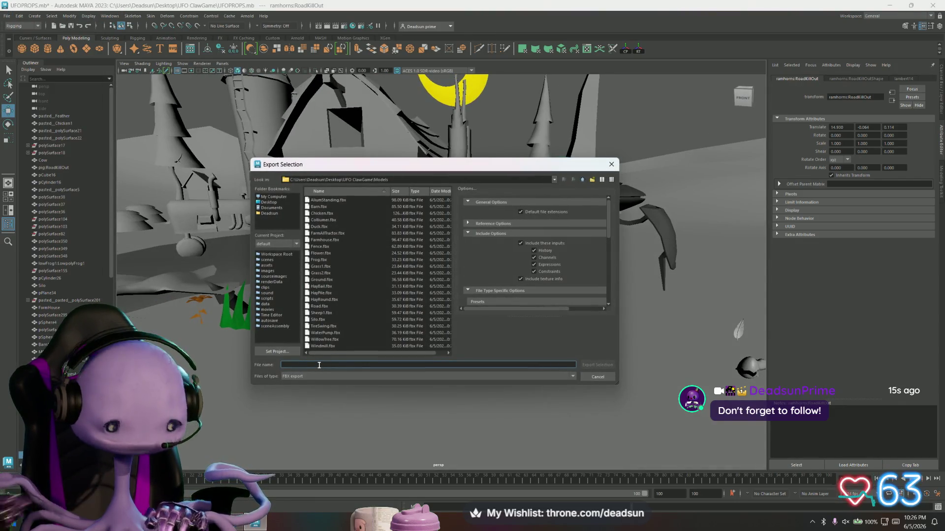
pyautogui.write('Sh')
pyautogui.write('eepH')
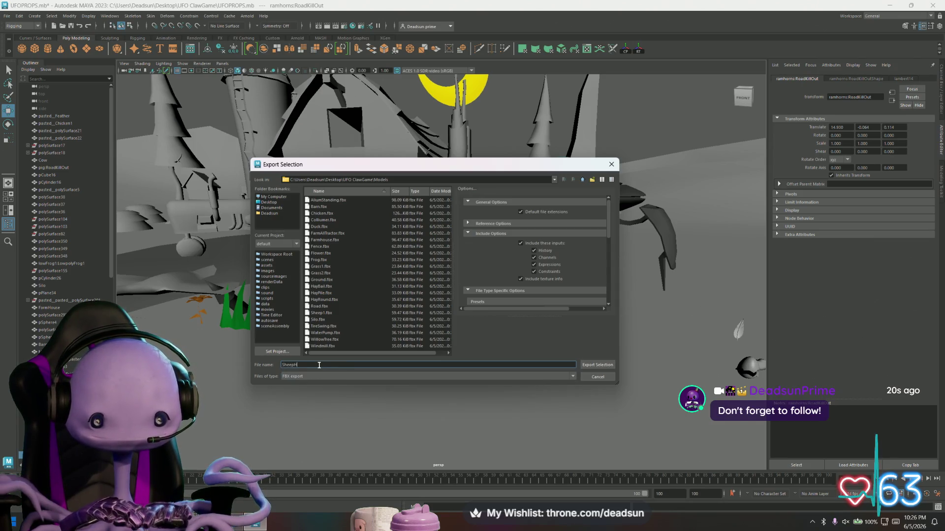
pyautogui.write('s')
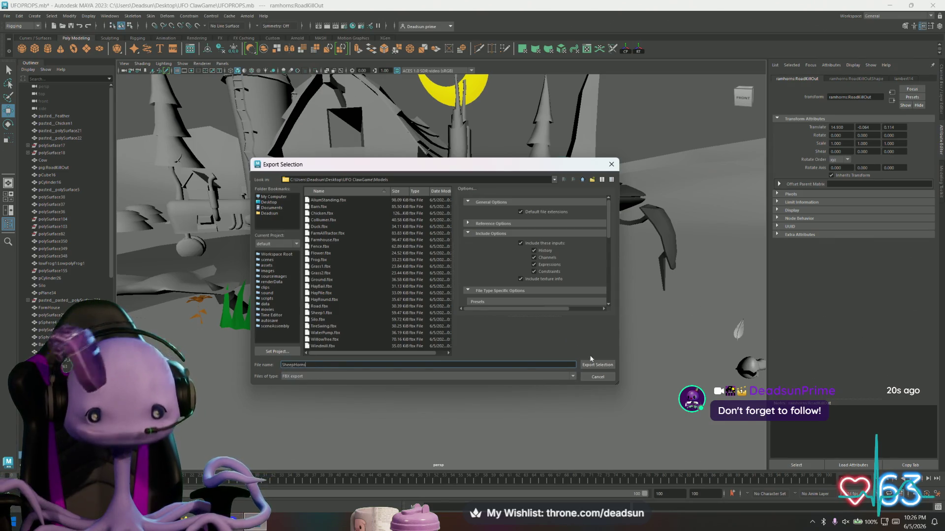
pyautogui.click(594, 365)
pyautogui.press('f')
pyautogui.moveTo(572, 268)
pyautogui.keyDown('alt'); pyautogui.mouseDown()
pyautogui.moveTo(424, 314)
pyautogui.moveTo(390, 312)
pyautogui.moveTo(412, 292)
pyautogui.mouseUp(); pyautogui.keyUp('alt')
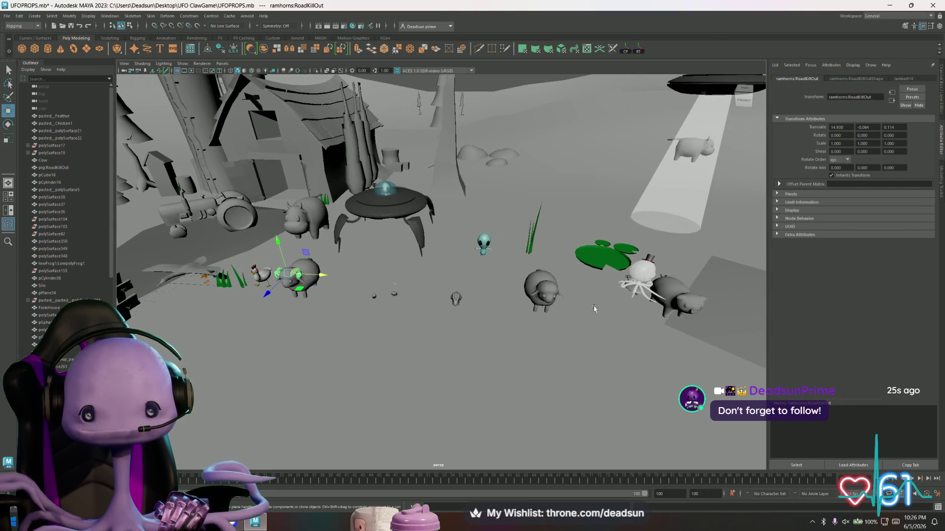
pyautogui.click(299, 278)
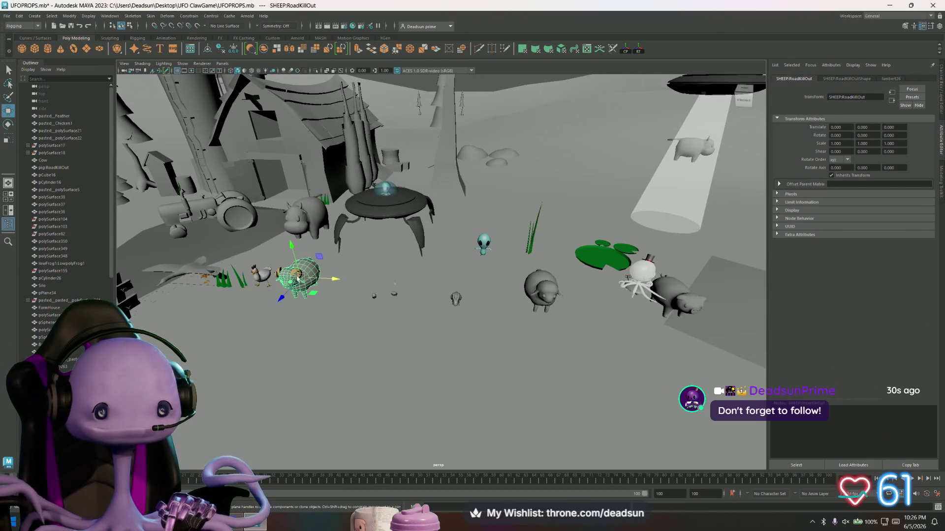
# Step: Move the ram next to the other sheep and select the pig
pyautogui.click(293, 272)
pyautogui.moveTo(326, 277); pyautogui.dragTo(512, 288)
pyautogui.click(686, 294)
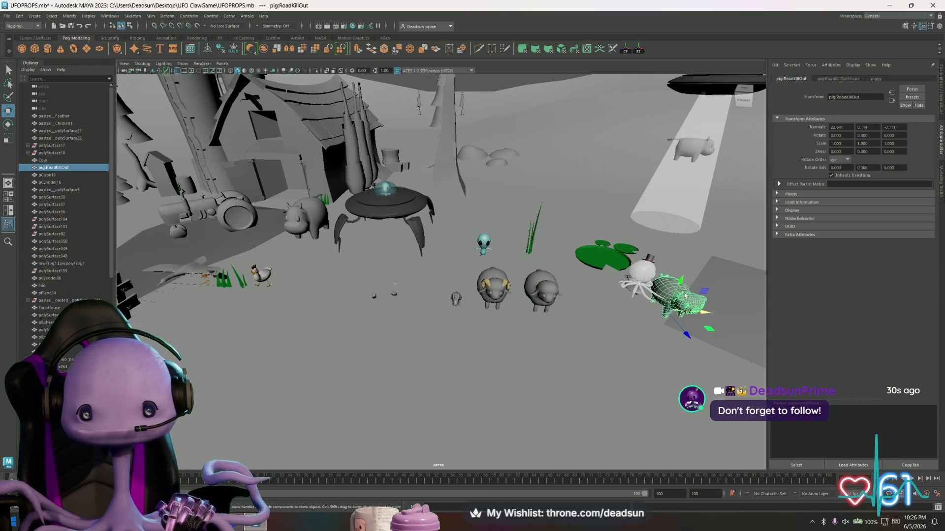
# Step: Set the pig's Translate X and Translate Z to 0
pyautogui.click(705, 312)
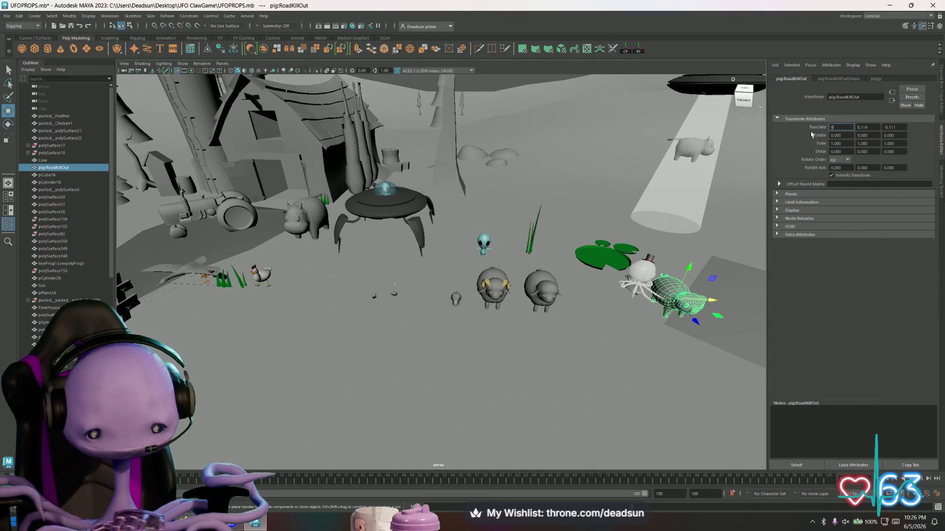
pyautogui.press('Return')
pyautogui.moveTo(483, 310)
pyautogui.keyDown('alt'); pyautogui.mouseDown()
pyautogui.moveTo(500, 313)
pyautogui.moveTo(431, 338)
pyautogui.moveTo(416, 331)
pyautogui.moveTo(403, 349)
pyautogui.mouseUp(); pyautogui.keyUp('alt')
pyautogui.scroll(2, 431, 338)
pyautogui.scroll(3, 401, 353)
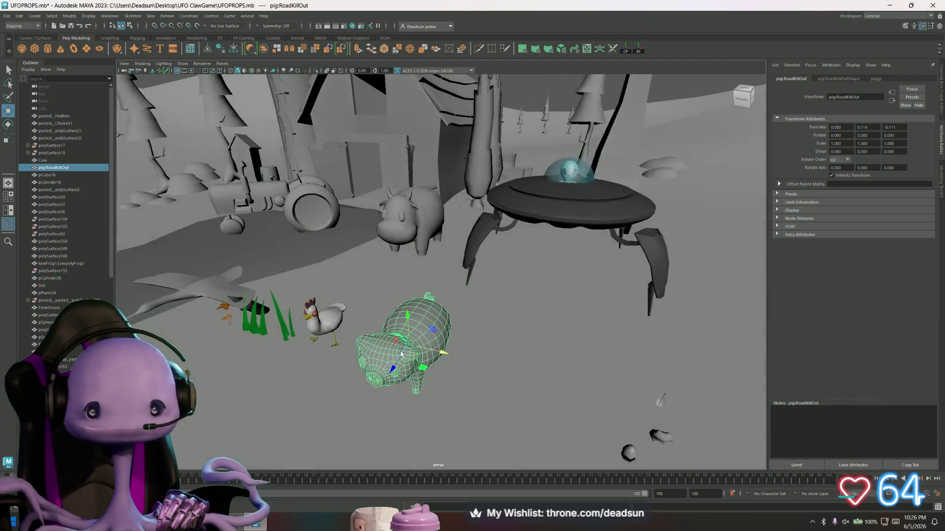
pyautogui.click(893, 127)
pyautogui.write('0')
pyautogui.press('Return')
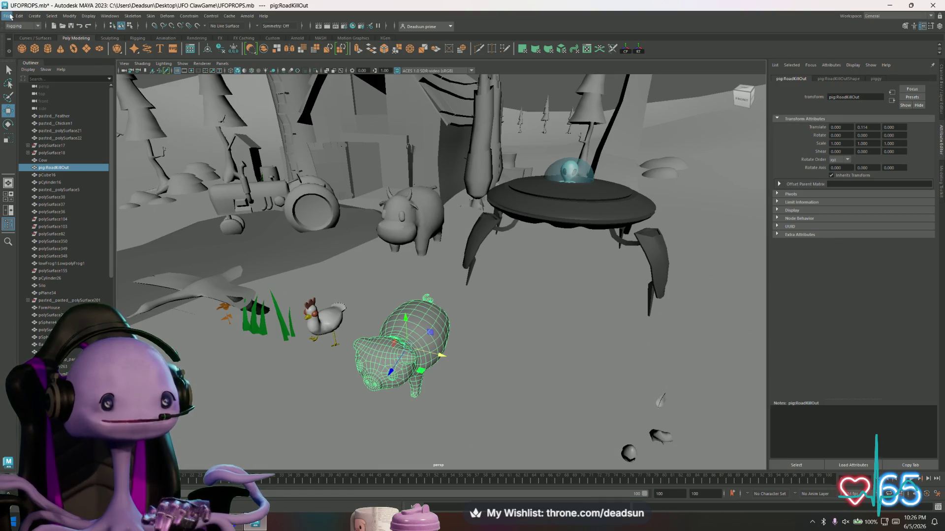
# Step: Export the pig as Pig.fbx and move it back right beside the octopus
pyautogui.click(8, 16)
pyautogui.click(31, 114)
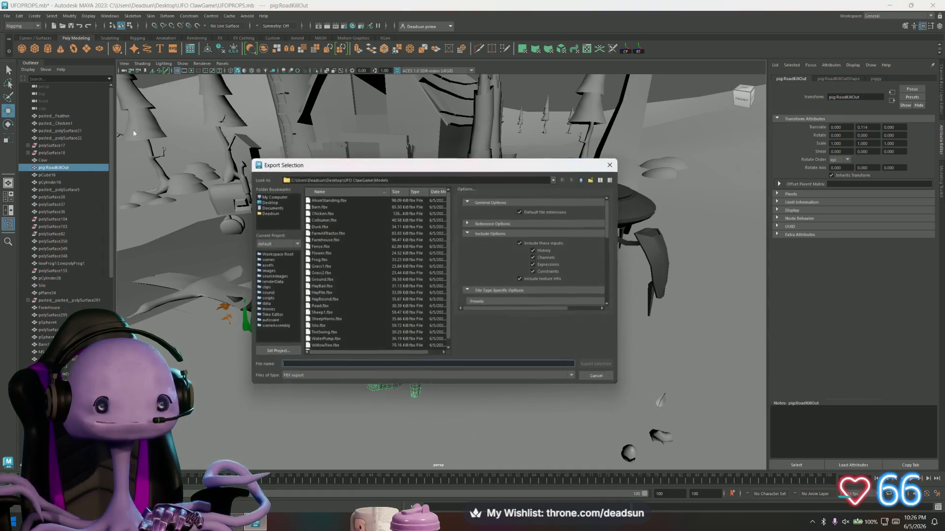
pyautogui.write('R')
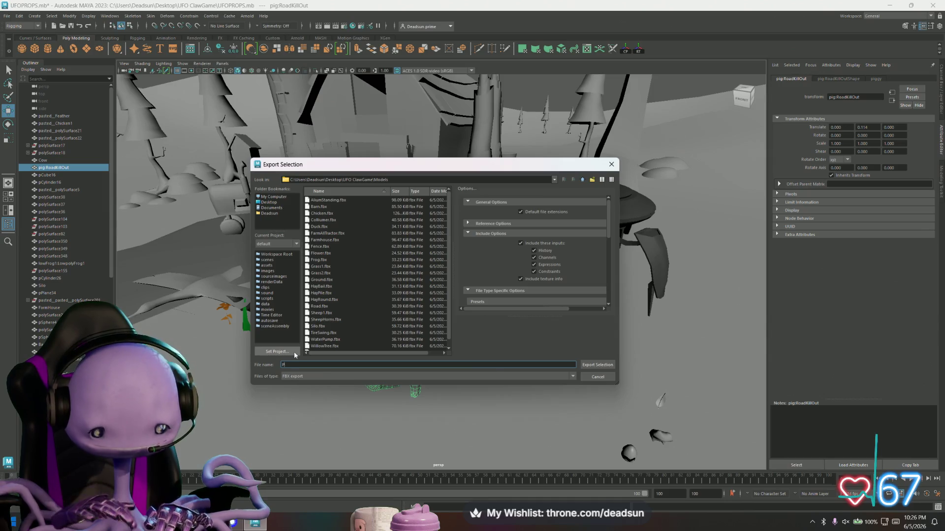
pyautogui.click(601, 365)
pyautogui.scroll(-10, 467, 388)
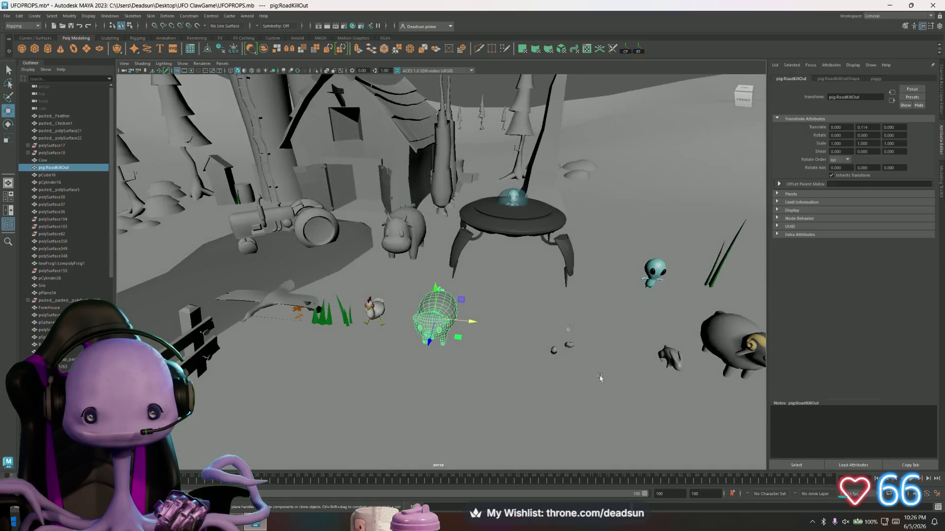
pyautogui.moveTo(398, 314); pyautogui.dragTo(674, 339)
# Step: Set the cow's Translate X and Translate Z to 0 and frame it
pyautogui.click(353, 238)
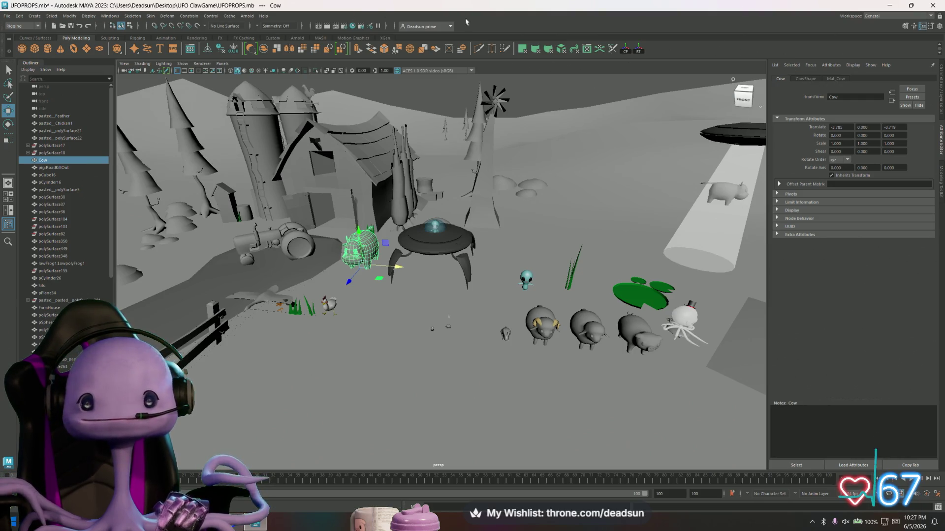
pyautogui.click(836, 127)
pyautogui.write('0')
pyautogui.press('Return')
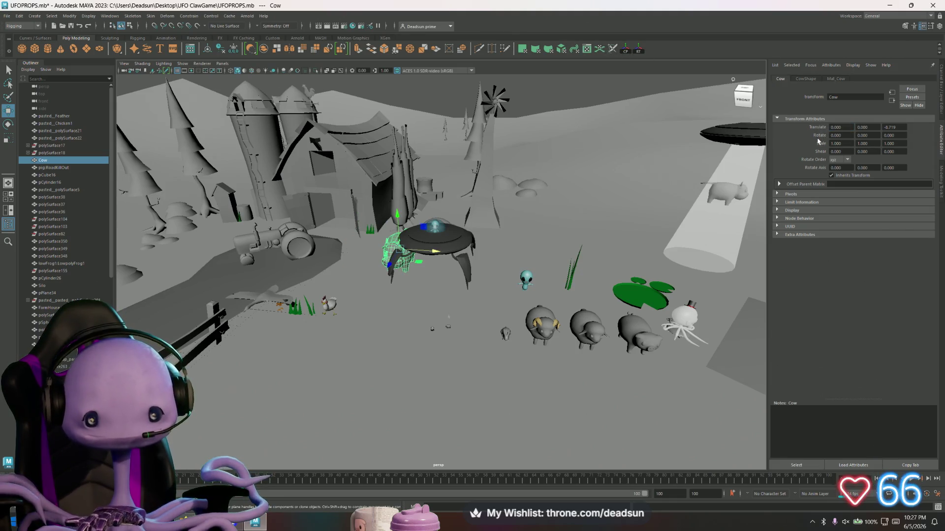
pyautogui.click(893, 127)
pyautogui.write('0')
pyautogui.press('Return')
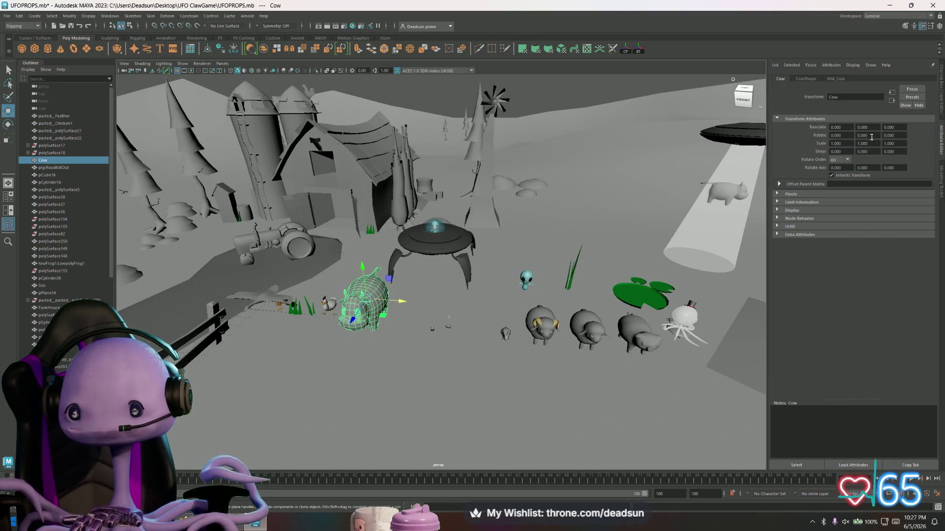
pyautogui.keyDown('alt'); pyautogui.moveTo(497, 268); pyautogui.dragTo(490, 126); pyautogui.keyUp('alt')
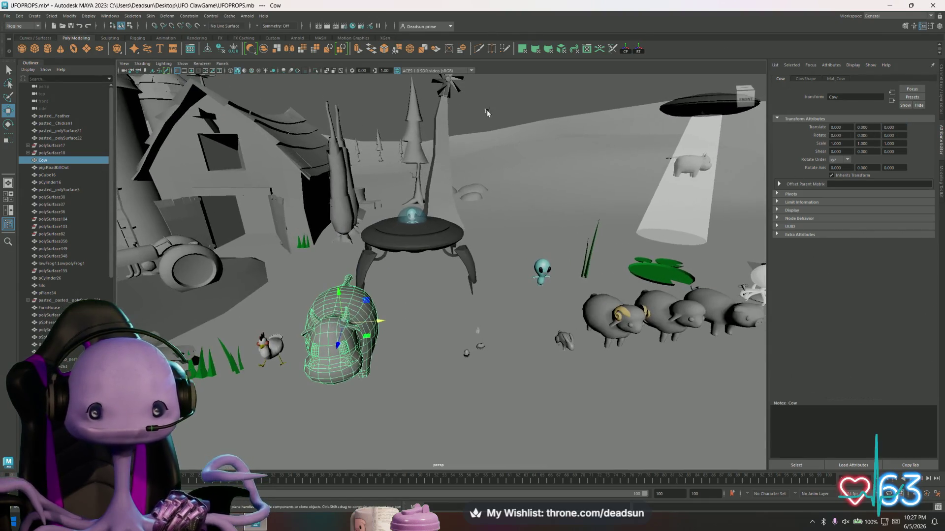
pyautogui.click(490, 127)
pyautogui.click(340, 340)
pyautogui.press('f')
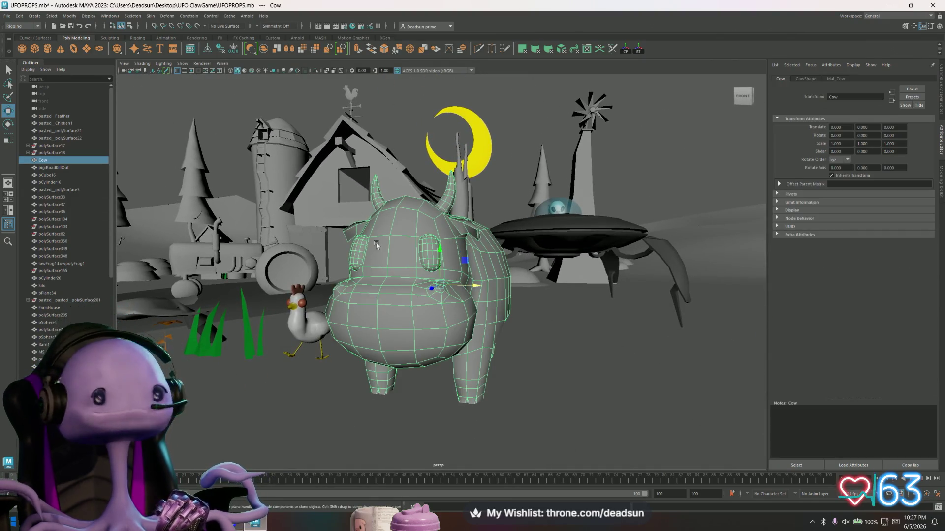
# Step: Export the selected cow as Cow.fbx into the Models folder
pyautogui.click(7, 16)
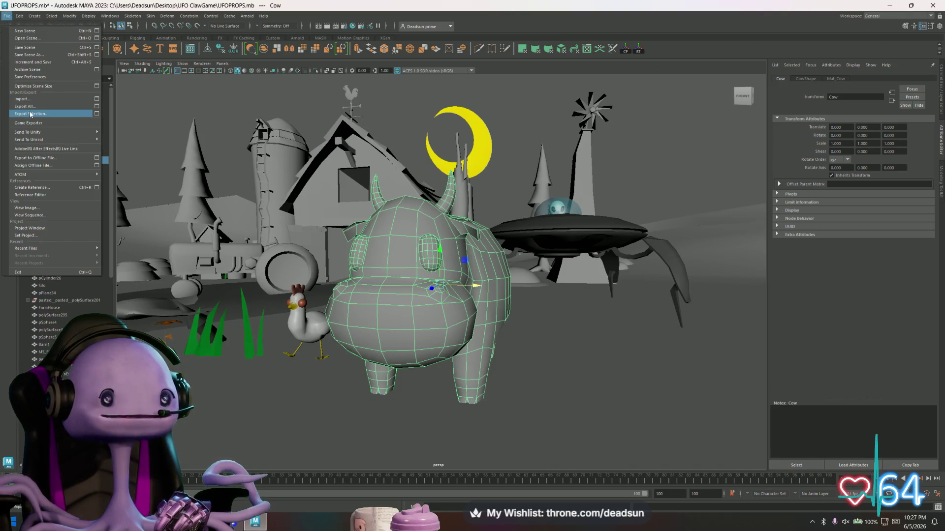
pyautogui.click(31, 114)
pyautogui.click(294, 366)
pyautogui.write('c')
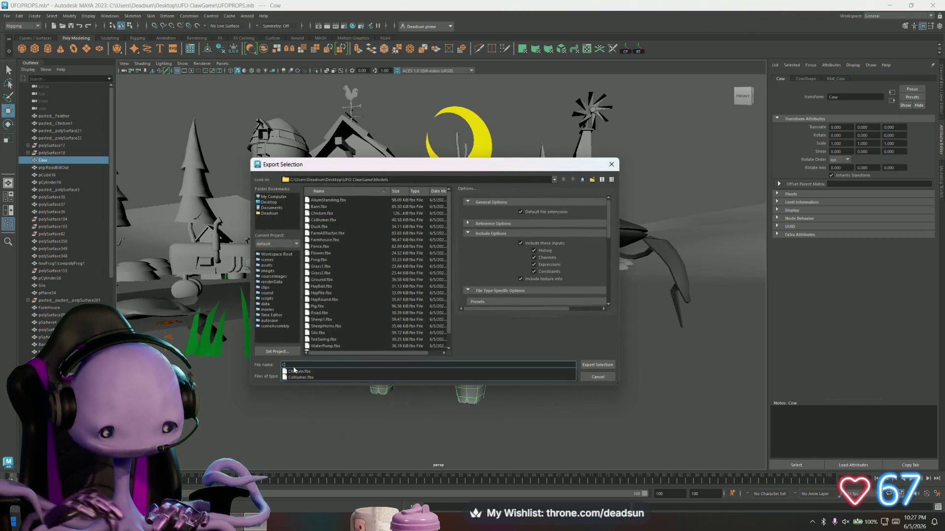
pyautogui.write('ow')
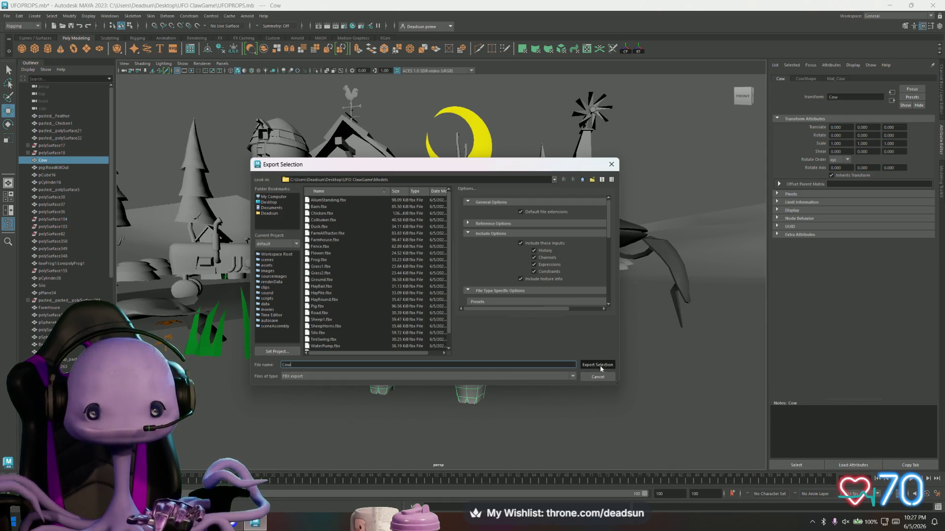
pyautogui.click(597, 365)
pyautogui.moveTo(410, 351)
pyautogui.keyDown('alt'); pyautogui.mouseDown()
pyautogui.moveTo(506, 365)
pyautogui.moveTo(566, 359)
pyautogui.mouseUp(); pyautogui.keyUp('alt')
pyautogui.scroll(-10, 506, 365)
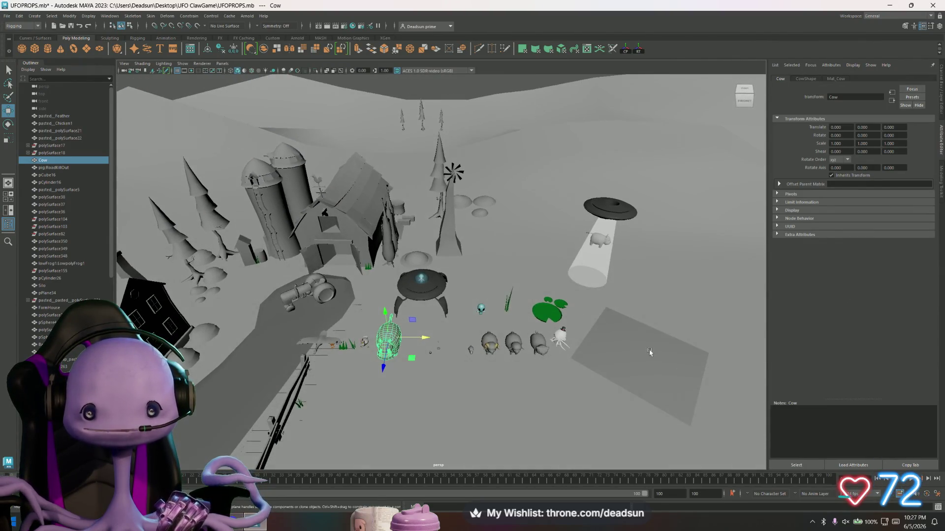
# Step: Zero the mud puddle plane's X, Y and Z position
pyautogui.click(605, 352)
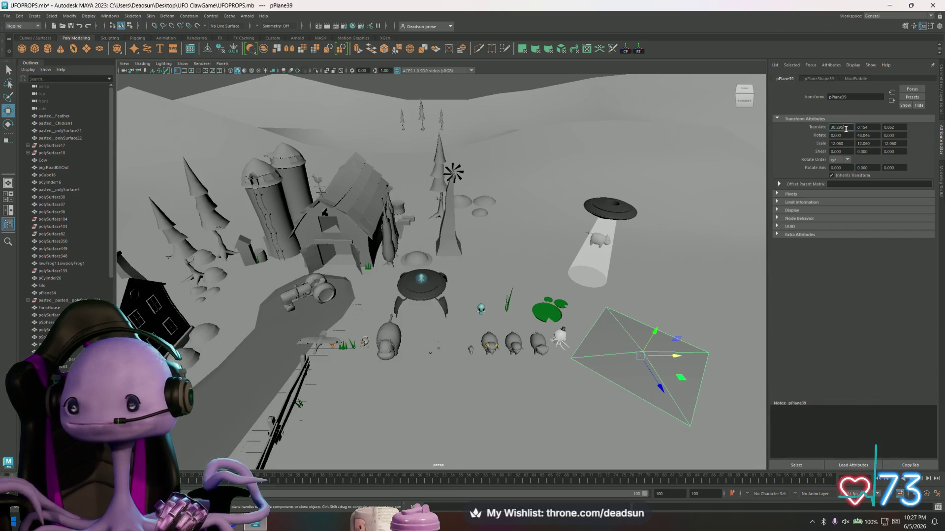
pyautogui.press('Return')
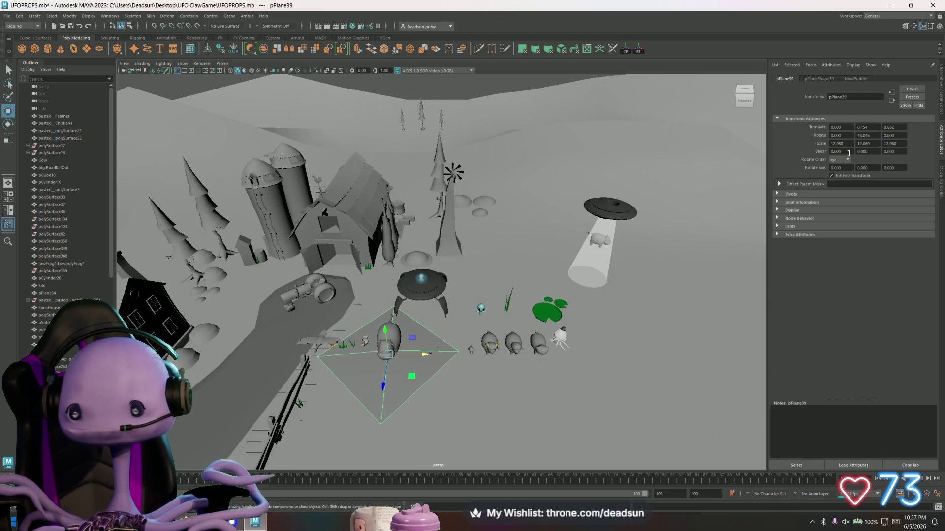
pyautogui.write('0')
pyautogui.press('Return')
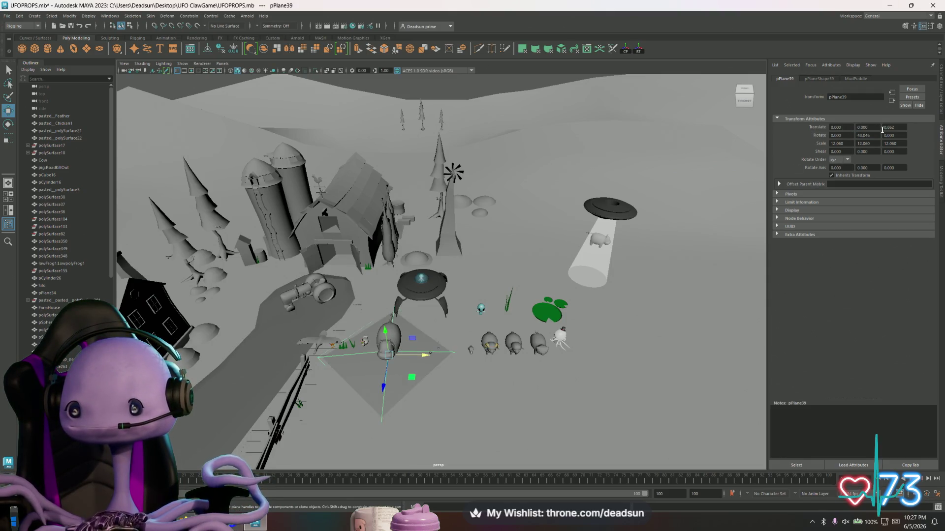
pyautogui.write('0')
pyautogui.press('Return')
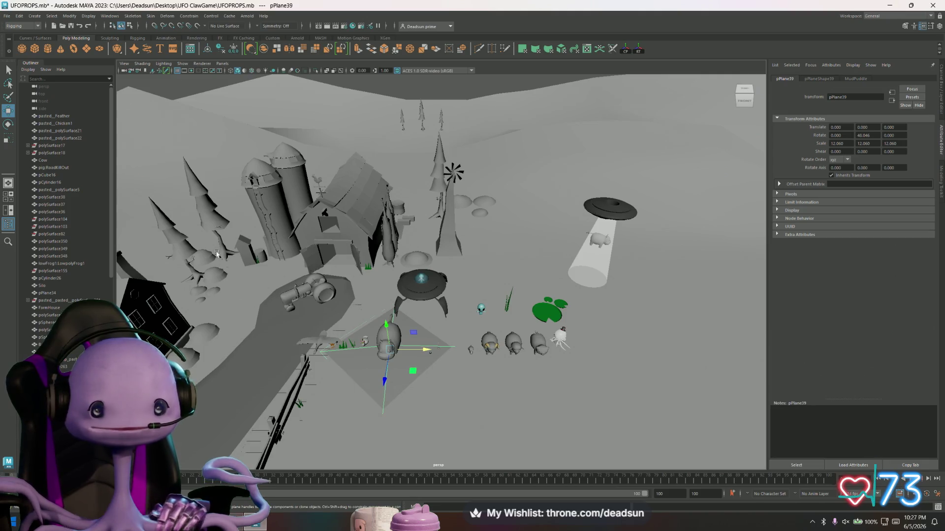
# Step: Export the puddle as MudPatch.fbx and move it back out to the right
pyautogui.click(7, 15)
pyautogui.click(49, 114)
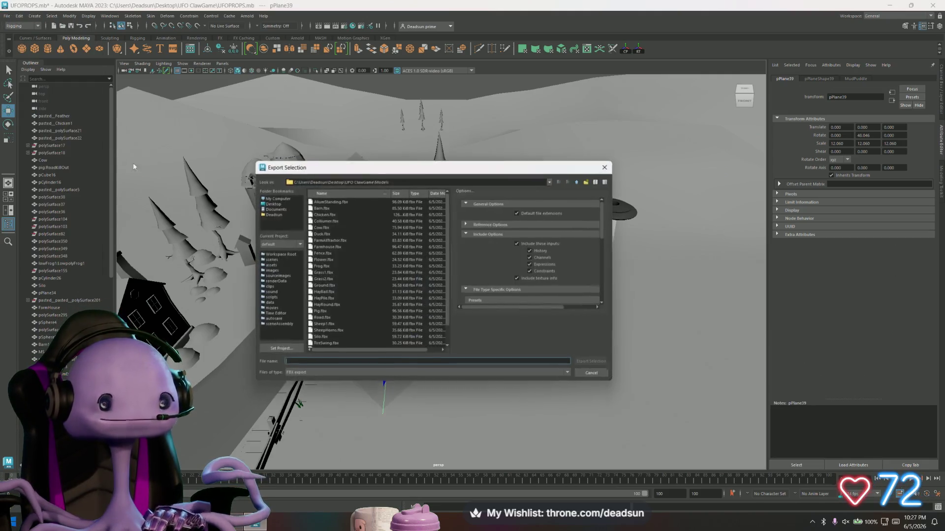
pyautogui.write('MudPatch')
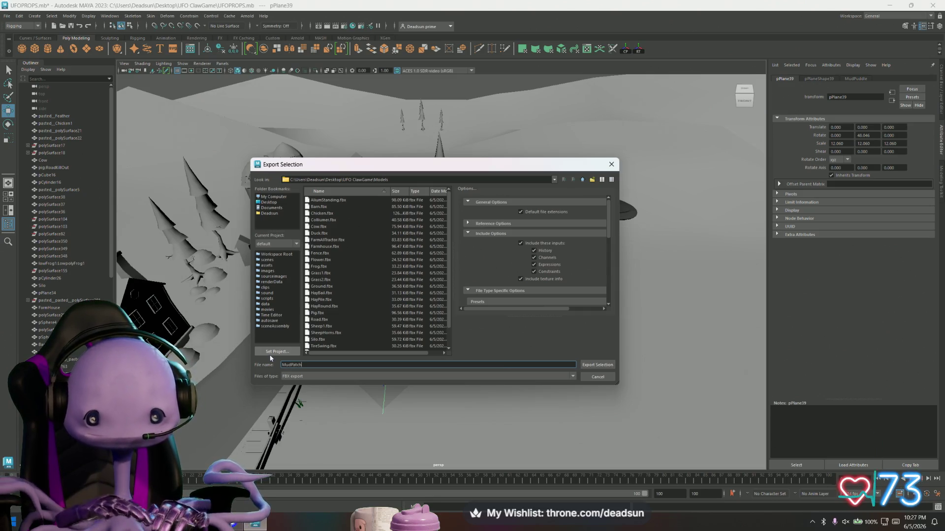
pyautogui.click(590, 364)
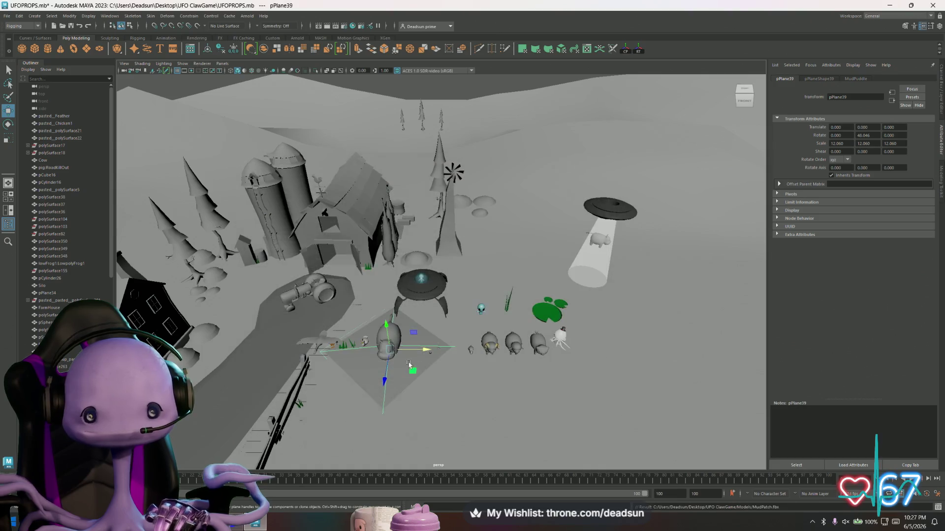
pyautogui.moveTo(430, 351); pyautogui.dragTo(714, 338)
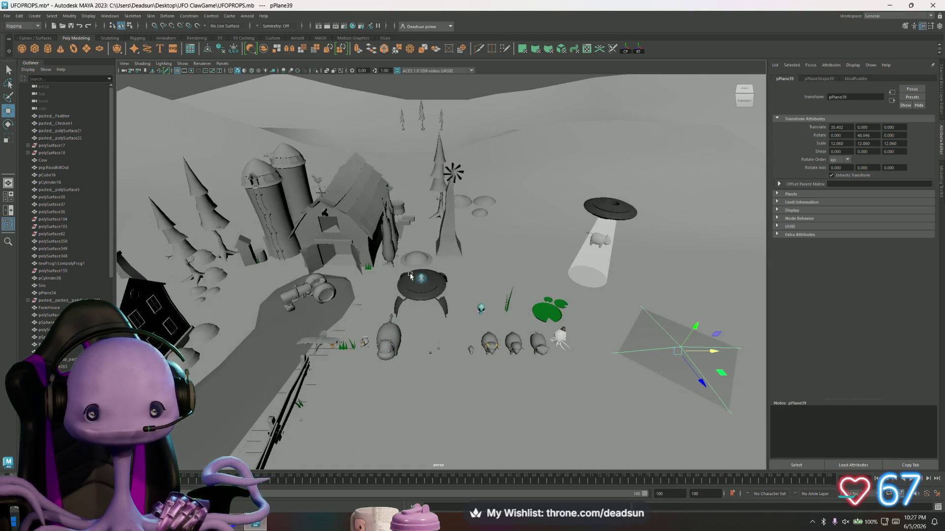
pyautogui.keyDown('alt'); pyautogui.moveTo(413, 264); pyautogui.dragTo(281, 220); pyautogui.keyUp('alt')
# Step: Export the selected outhouse as Outhouse.fbx
pyautogui.click(260, 230)
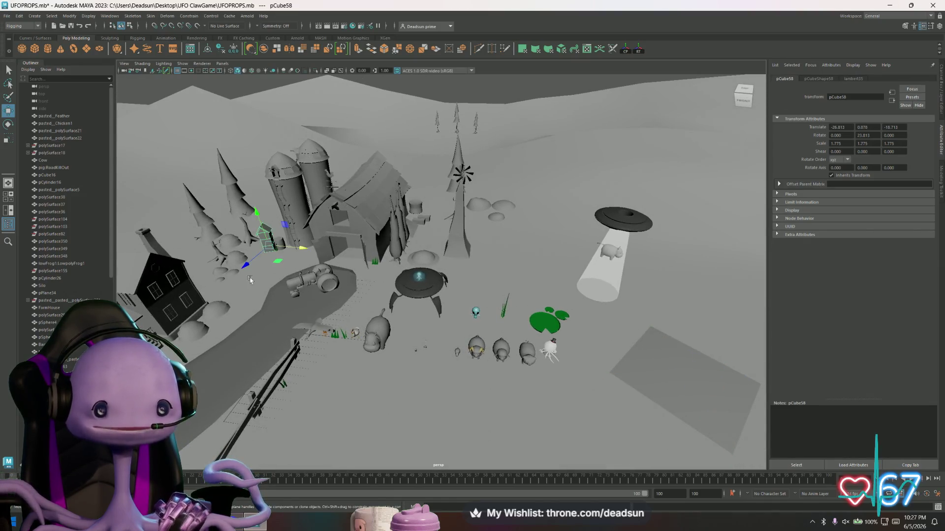
pyautogui.click(7, 16)
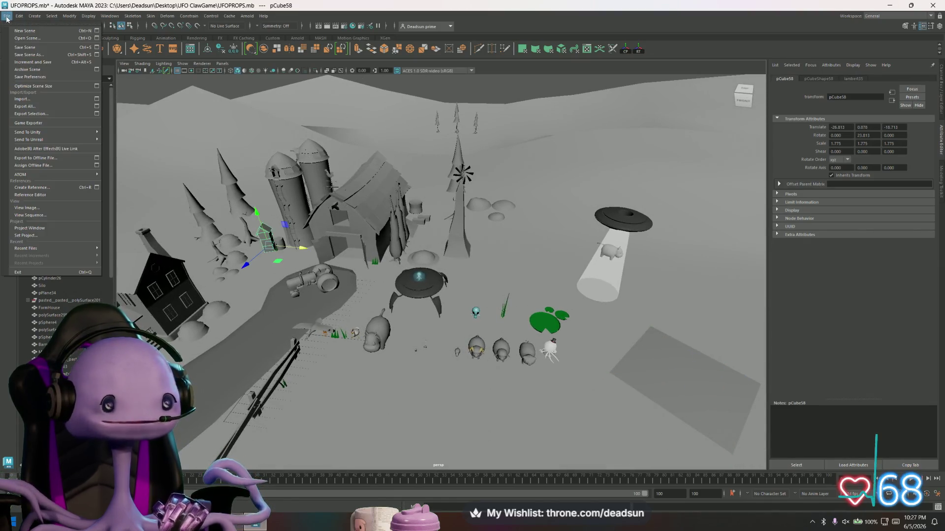
pyautogui.click(50, 116)
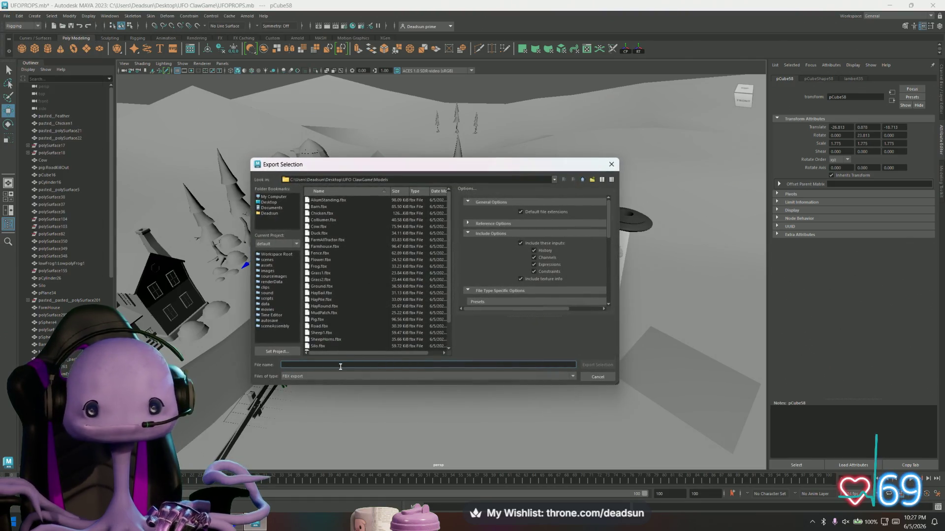
pyautogui.write('Outh')
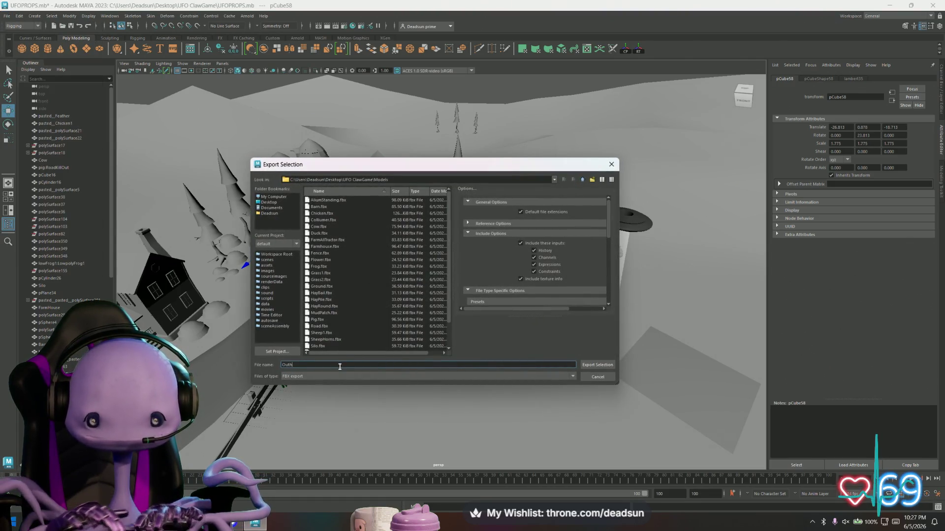
pyautogui.click(597, 364)
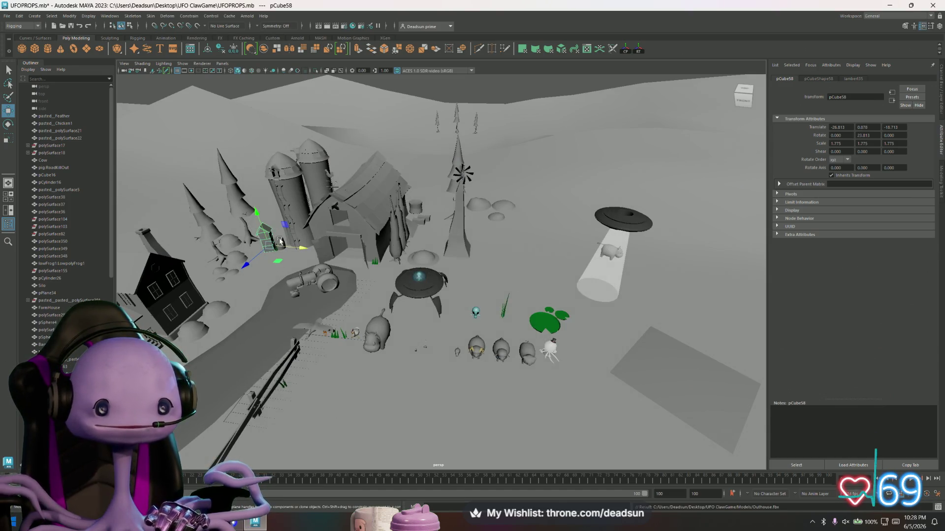
# Step: Export the barrel beside the silo as Barrel.fbx
pyautogui.click(279, 242)
pyautogui.keyDown('alt'); pyautogui.moveTo(312, 308); pyautogui.dragTo(349, 310); pyautogui.keyUp('alt')
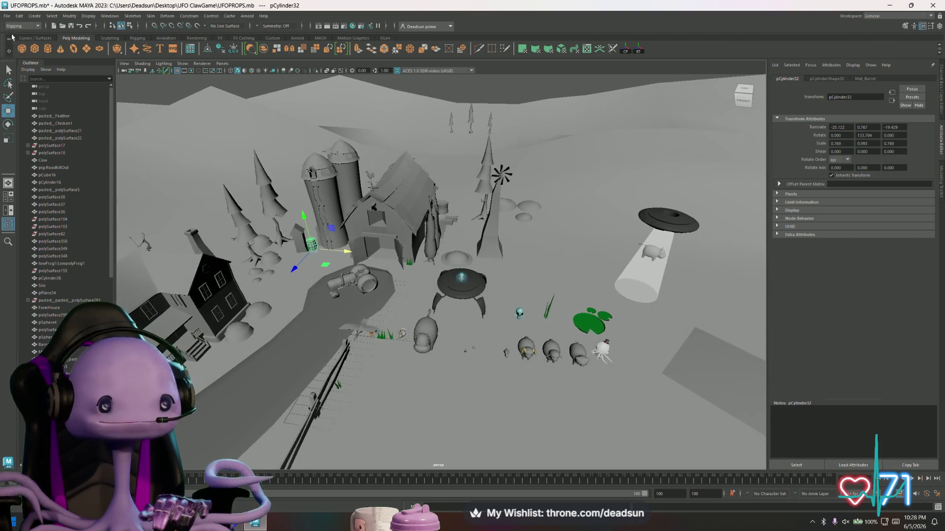
pyautogui.click(7, 15)
pyautogui.click(30, 114)
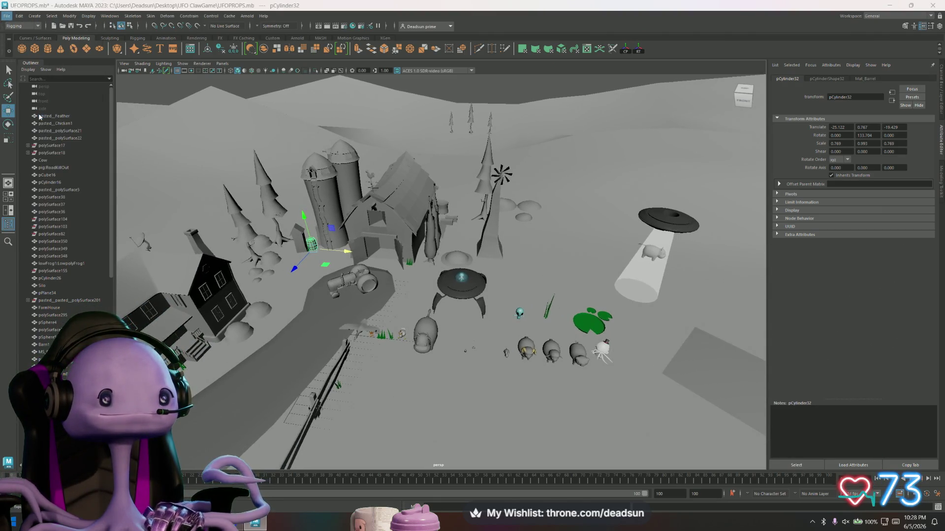
pyautogui.write('Ba')
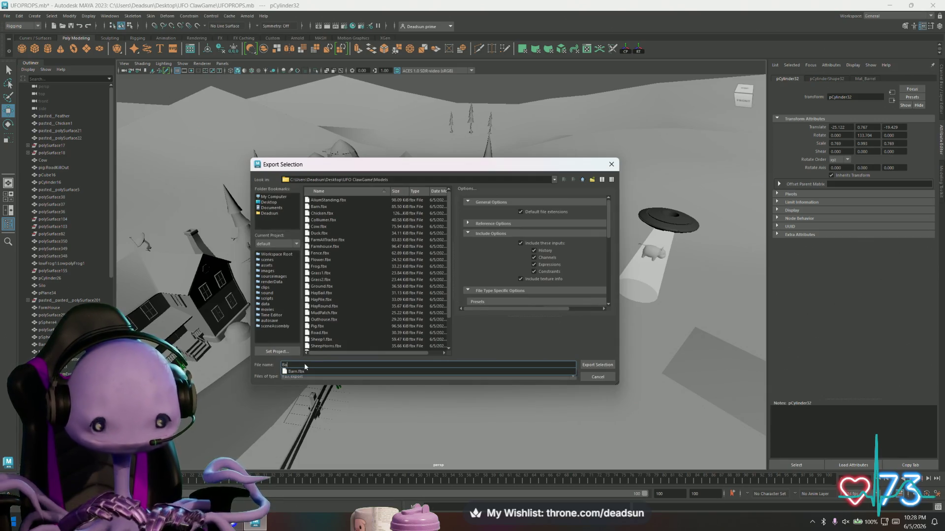
pyautogui.write('n')
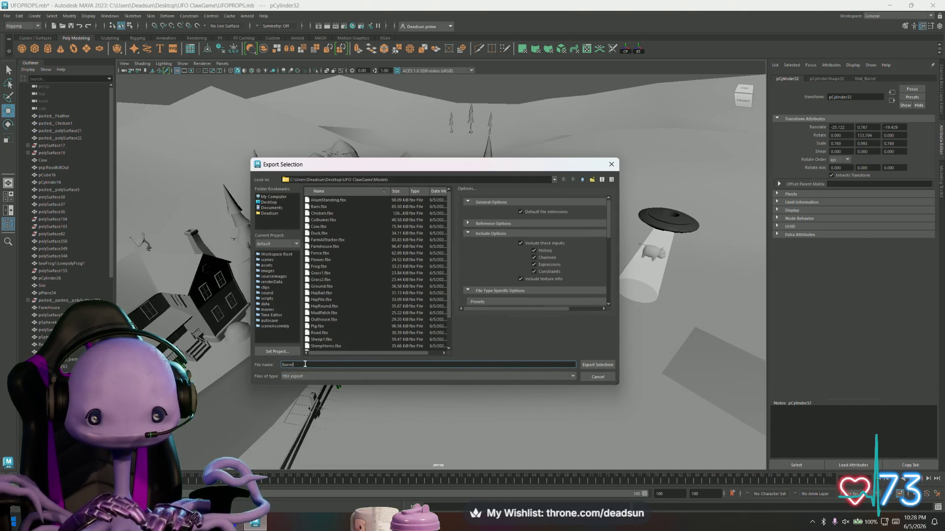
pyautogui.write('l')
pyautogui.press('Return')
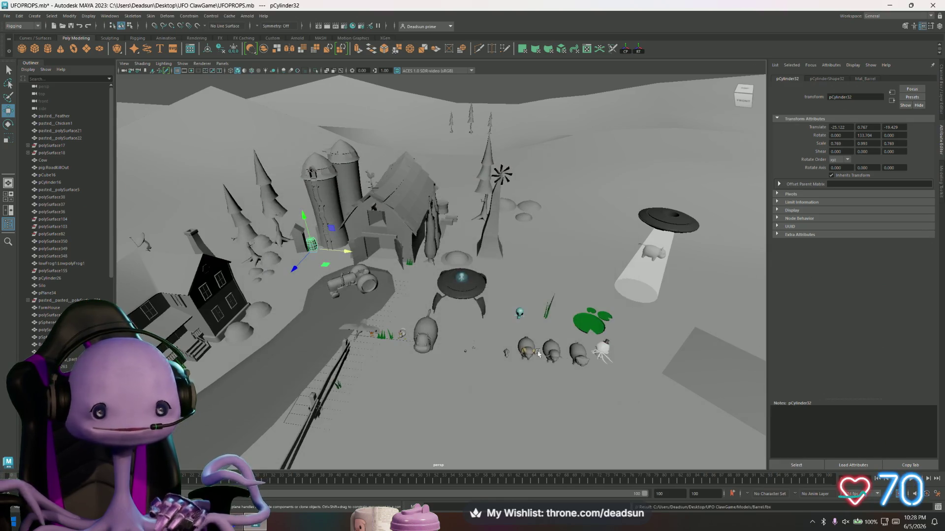
pyautogui.scroll(3, 362, 389)
pyautogui.keyDown('alt'); pyautogui.moveTo(360, 389); pyautogui.dragTo(273, 265); pyautogui.keyUp('alt')
# Step: Select the pine tree by the farmhouse and zero its X, Y and Z position
pyautogui.click(304, 216)
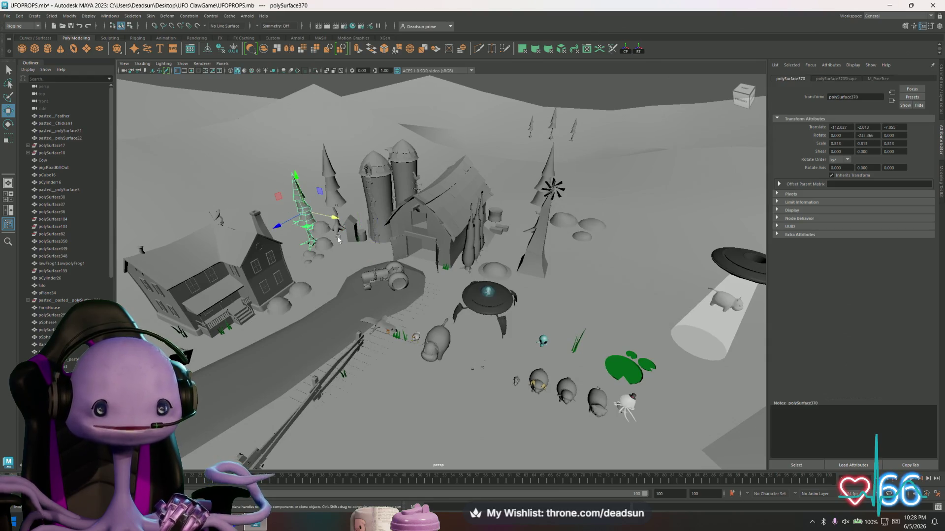
pyautogui.keyDown('alt'); pyautogui.moveTo(323, 235); pyautogui.dragTo(310, 246); pyautogui.keyUp('alt')
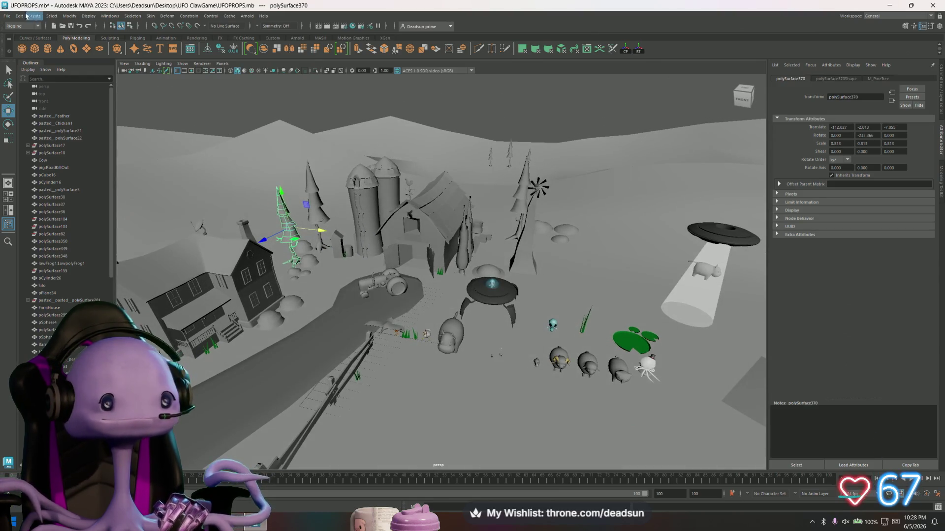
pyautogui.click(6, 17)
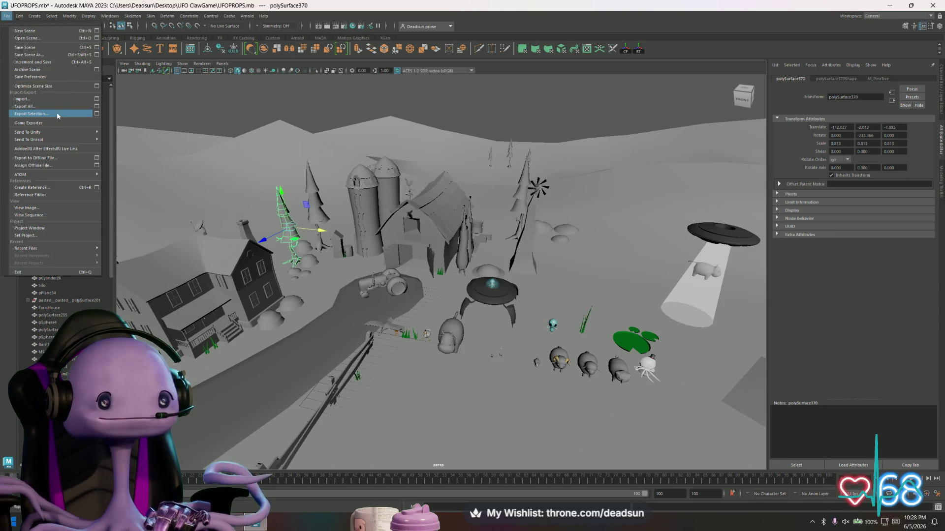
pyautogui.click(167, 16)
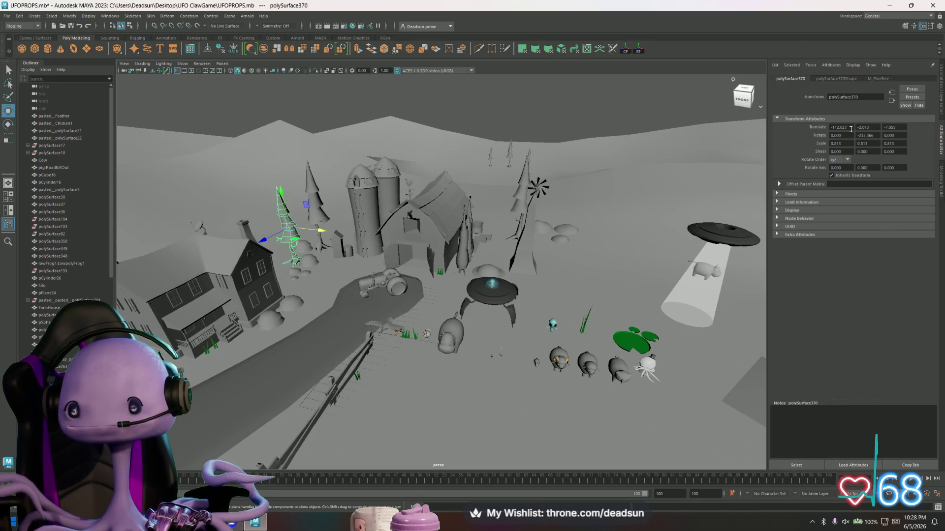
pyautogui.write('0')
pyautogui.press('Tab')
pyautogui.write('0')
pyautogui.press('Tab')
pyautogui.write('0')
pyautogui.press('Return')
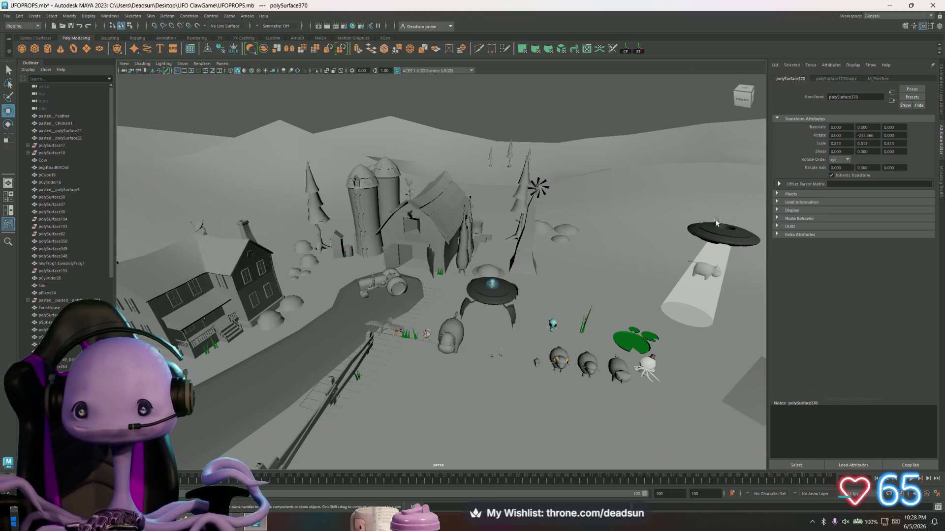
# Step: Try repositioning the pine tree near the windmill, then restore its original placement
pyautogui.keyDown('alt'); pyautogui.moveTo(456, 315); pyautogui.dragTo(480, 295); pyautogui.keyUp('alt')
pyautogui.moveTo(477, 282)
pyautogui.keyDown('alt'); pyautogui.mouseDown()
pyautogui.moveTo(462, 317)
pyautogui.moveTo(470, 321)
pyautogui.mouseUp(); pyautogui.keyUp('alt')
pyautogui.hotkey('ctrl', 'z')
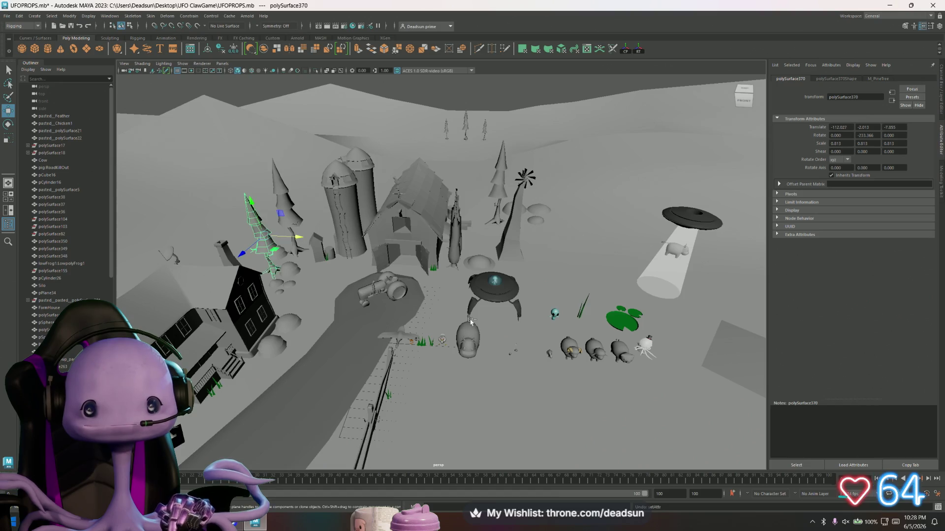
pyautogui.moveTo(287, 295)
pyautogui.mouseDown(button='middle')
pyautogui.moveTo(538, 268)
pyautogui.moveTo(483, 276)
pyautogui.mouseUp(button='middle')
pyautogui.moveTo(469, 271); pyautogui.dragTo(472, 329)
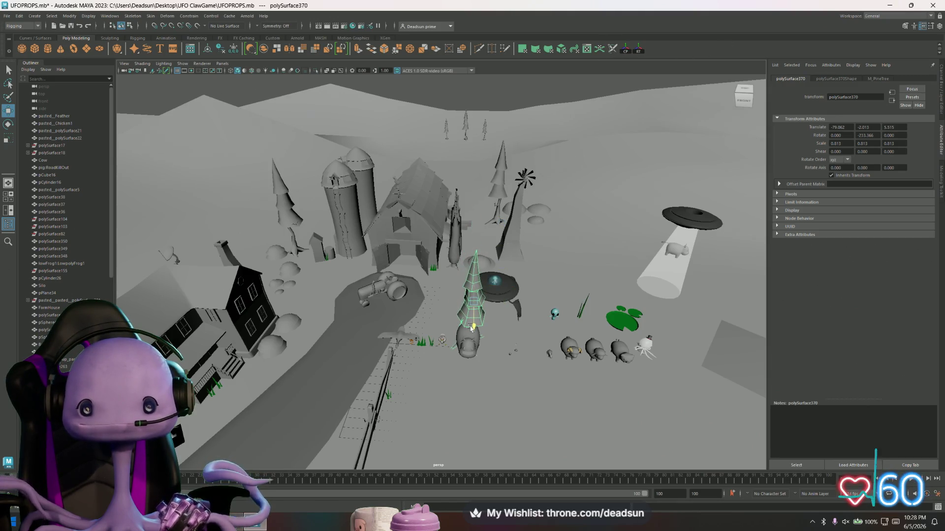
pyautogui.click(640, 49)
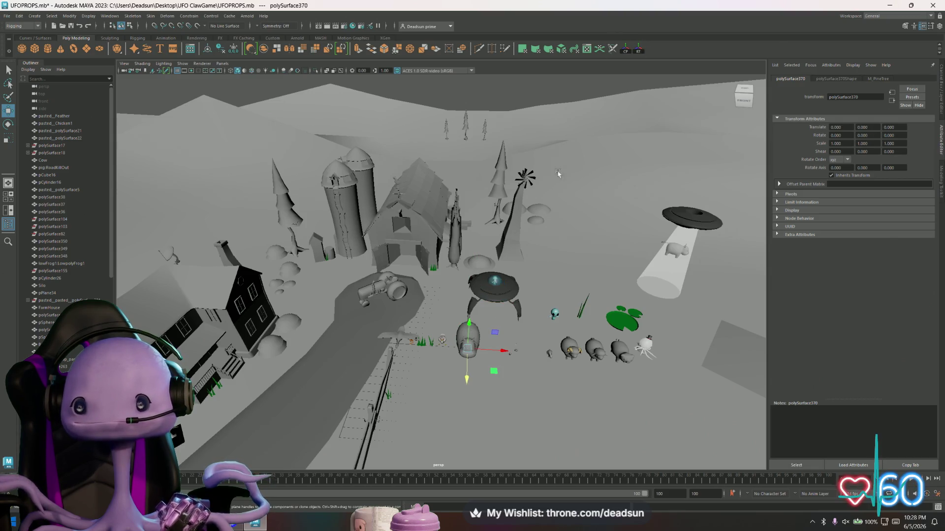
pyautogui.moveTo(482, 311)
pyautogui.keyDown('alt'); pyautogui.mouseDown()
pyautogui.moveTo(647, 376)
pyautogui.moveTo(589, 355)
pyautogui.moveTo(491, 351)
pyautogui.mouseUp(); pyautogui.keyUp('alt')
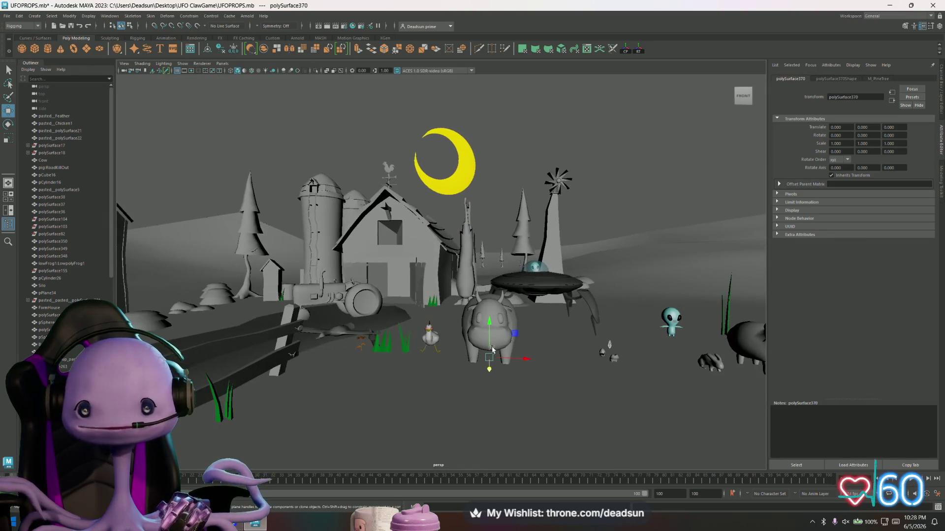
pyautogui.moveTo(491, 313); pyautogui.dragTo(492, 207)
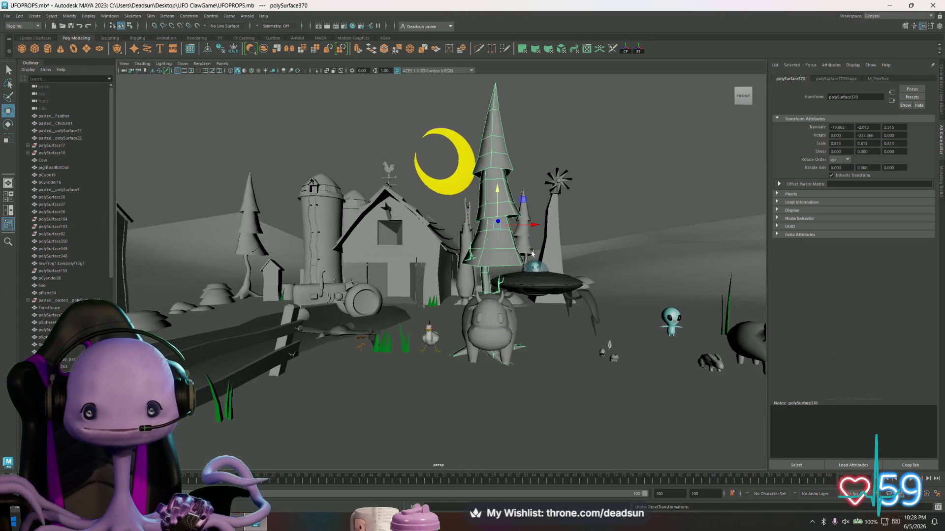
pyautogui.hotkey('ctrl', 'z')
pyautogui.hotkey('ctrl', 'z')
pyautogui.moveTo(483, 287)
pyautogui.keyDown('alt'); pyautogui.mouseDown()
pyautogui.moveTo(309, 247)
pyautogui.moveTo(278, 261)
pyautogui.moveTo(337, 268)
pyautogui.moveTo(328, 264)
pyautogui.mouseUp(); pyautogui.keyUp('alt')
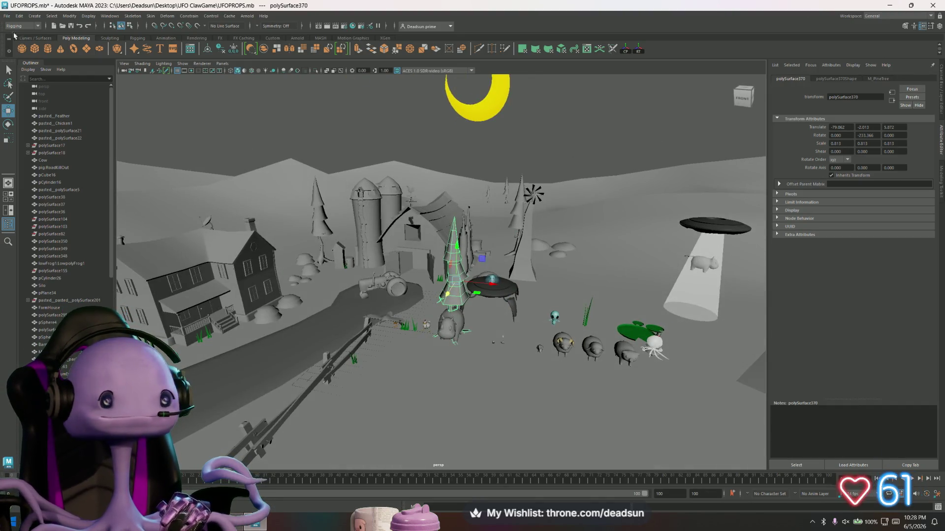
# Step: Export the pine tree as PineTree.fbx and move it left across the scene
pyautogui.click(7, 16)
pyautogui.click(30, 111)
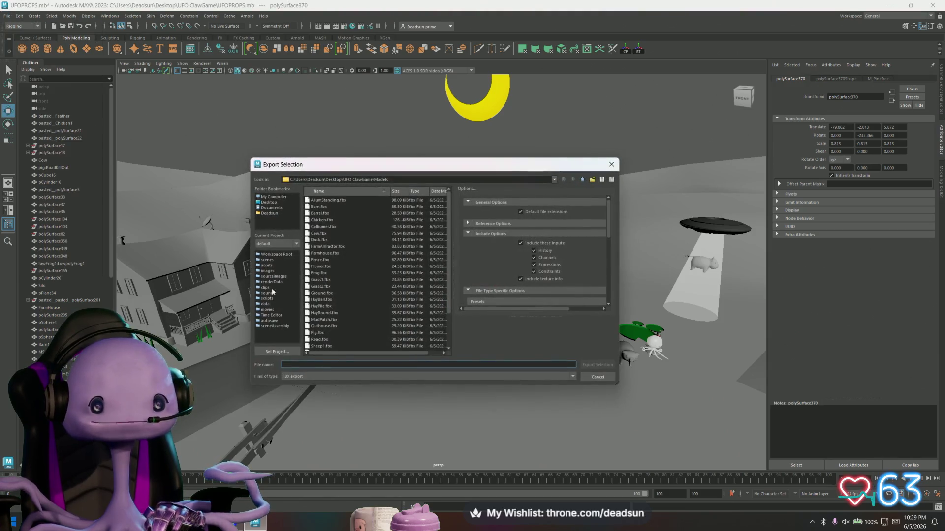
pyautogui.write('F')
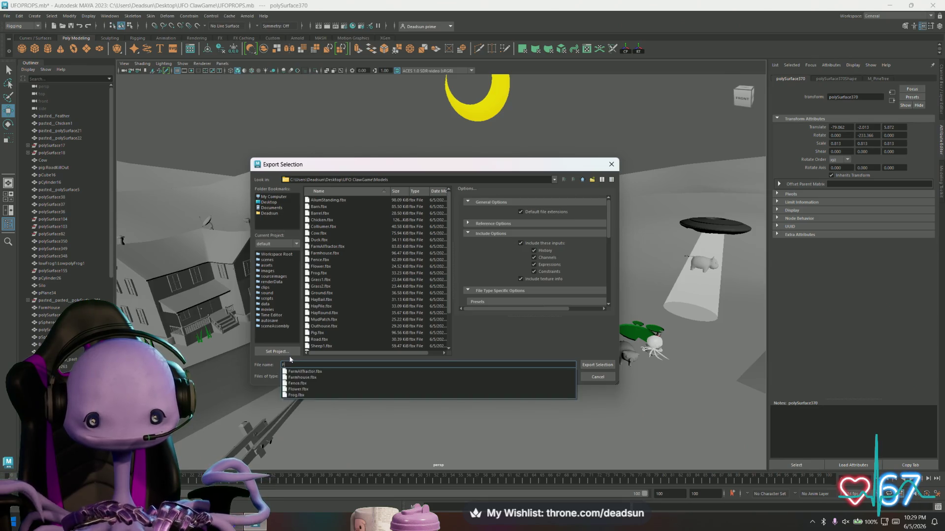
pyautogui.press('BackSpace')
pyautogui.write('Pine')
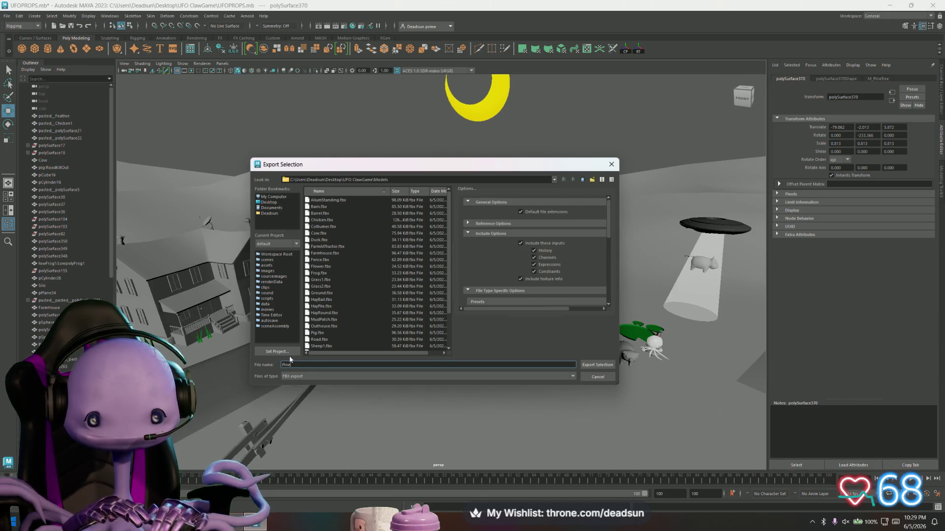
pyautogui.write('Tree')
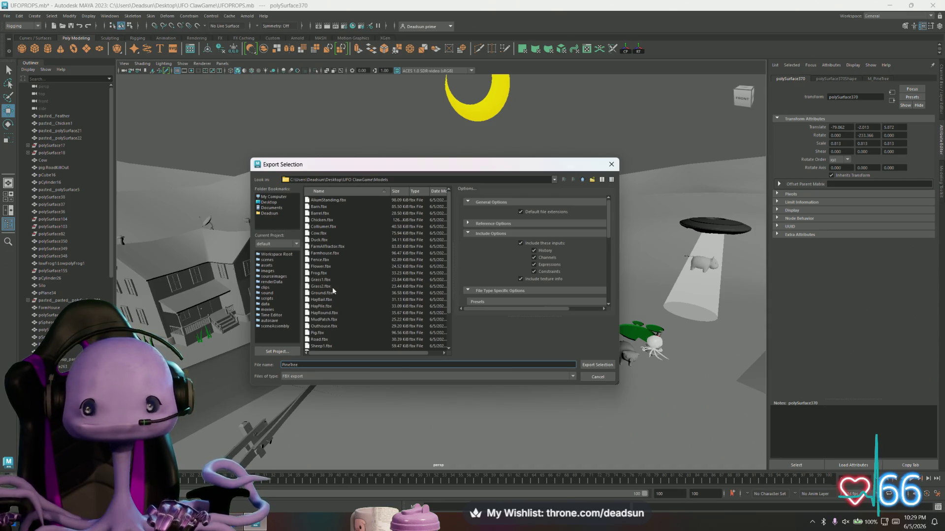
pyautogui.scroll(-3, 437, 271)
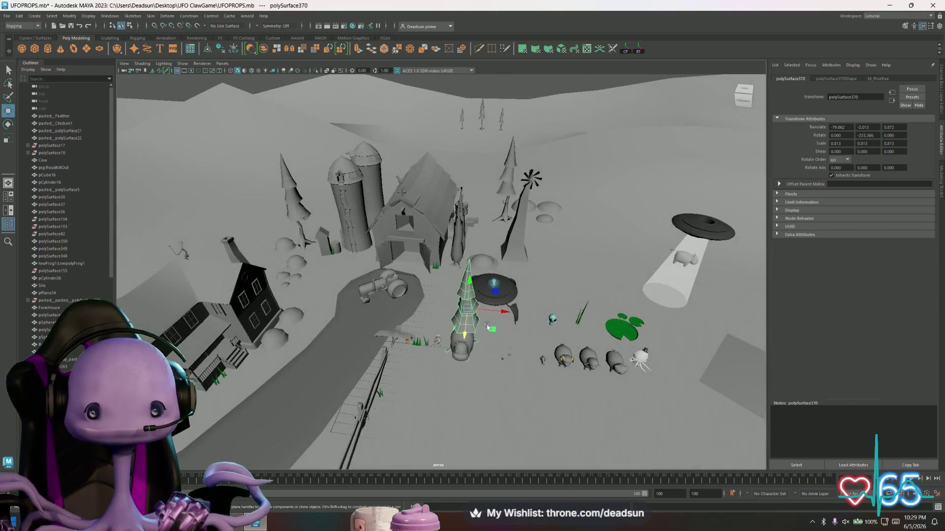
pyautogui.moveTo(463, 305)
pyautogui.mouseDown(button='middle')
pyautogui.moveTo(234, 312)
pyautogui.moveTo(200, 290)
pyautogui.moveTo(238, 241)
pyautogui.mouseUp(button='middle')
# Step: Shift the pine tree left beside the farmhouse and export bush pSphere5 as Bush1.fbx
pyautogui.moveTo(299, 238); pyautogui.dragTo(276, 236)
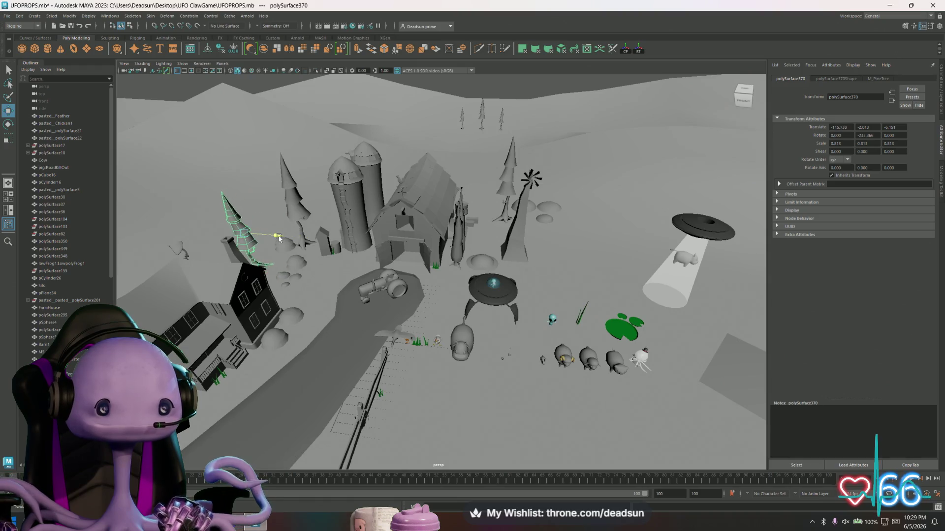
pyautogui.click(279, 339)
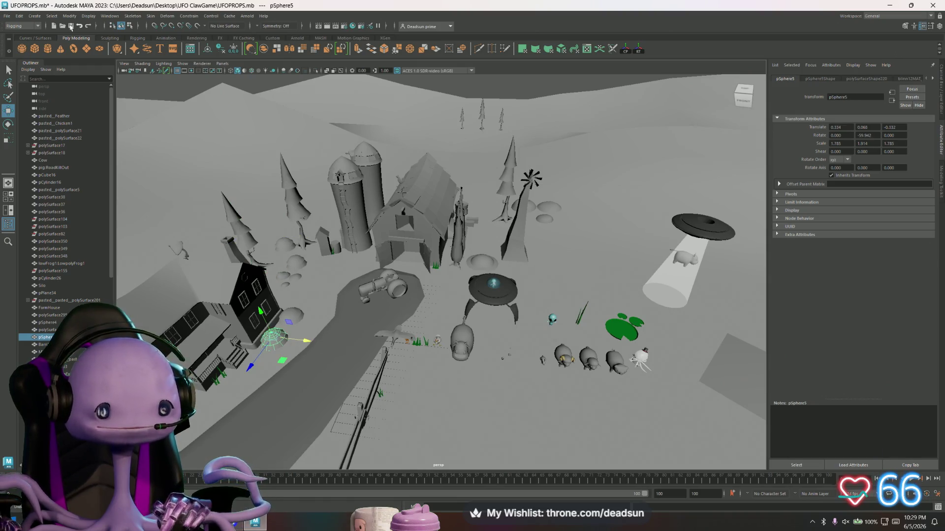
pyautogui.click(6, 16)
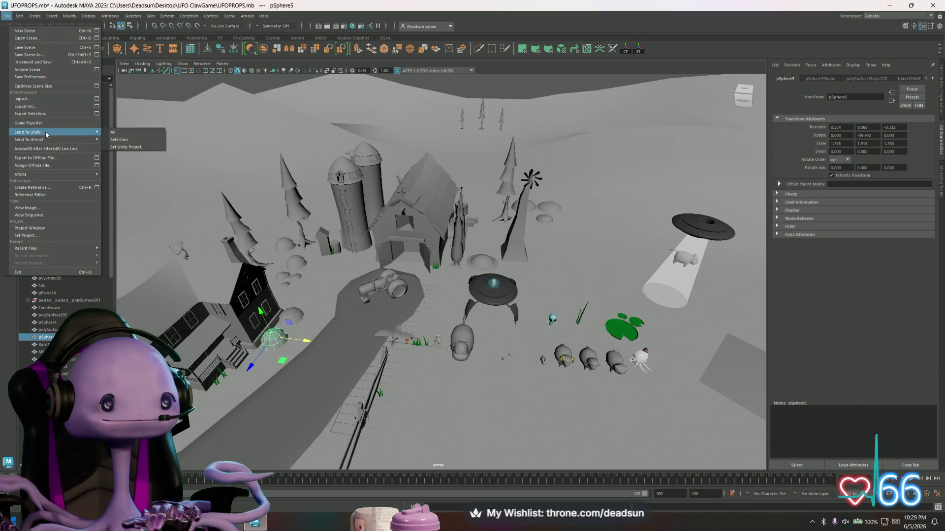
pyautogui.click(30, 116)
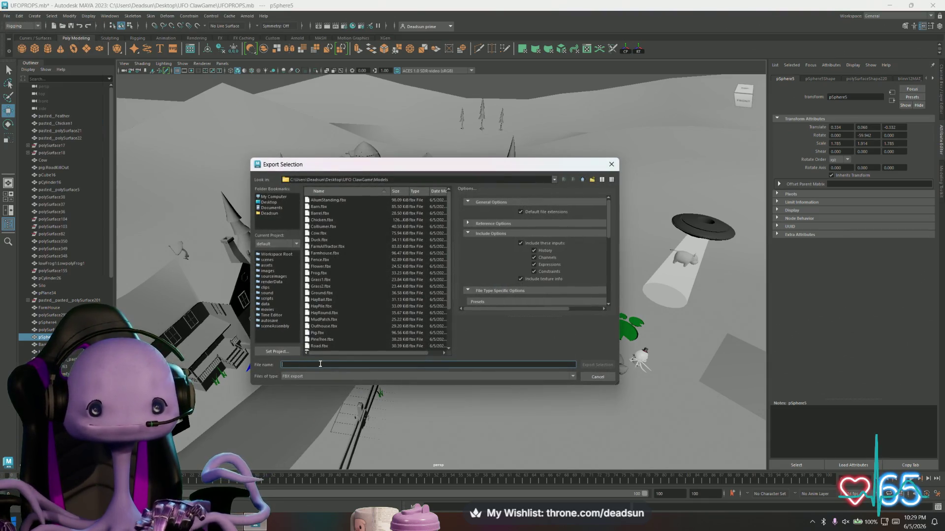
pyautogui.write('Bush1')
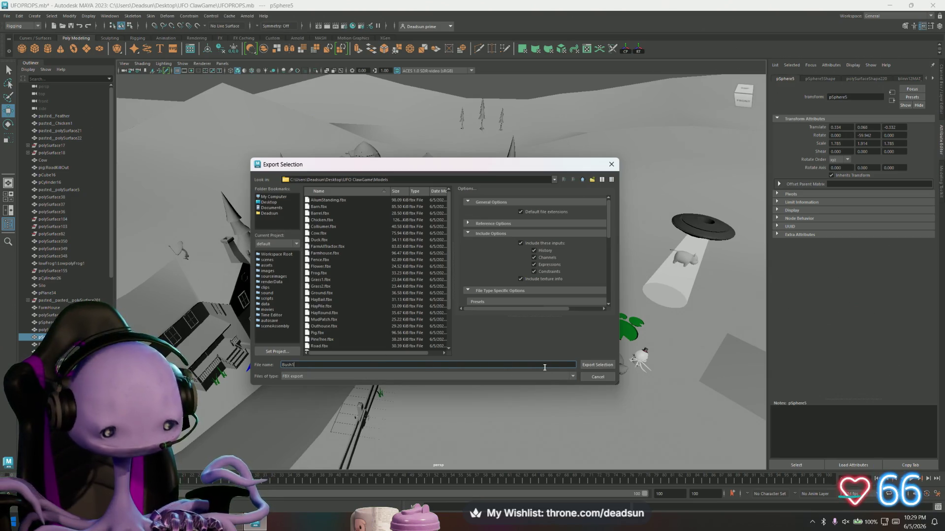
pyautogui.click(597, 365)
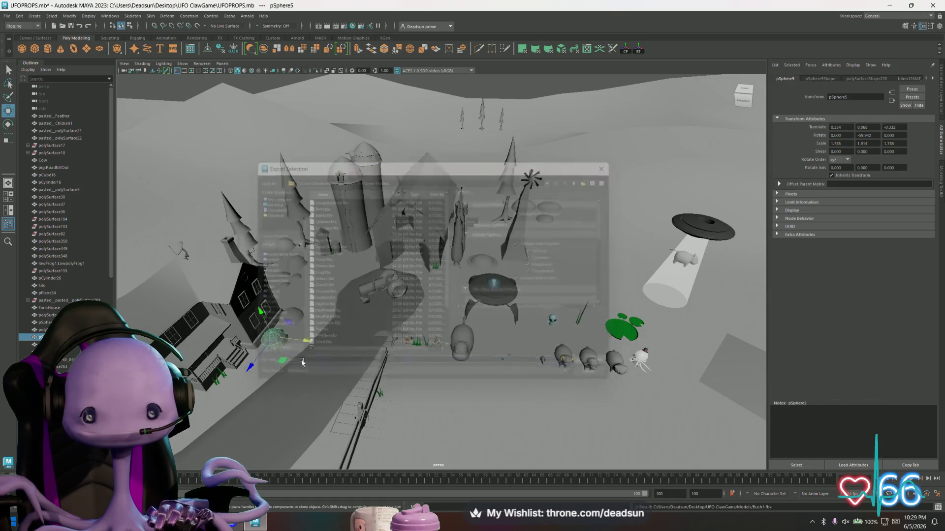
# Step: Export the other bush sphere, pSphere4, on its own as Bush2.fbx
pyautogui.click(292, 315)
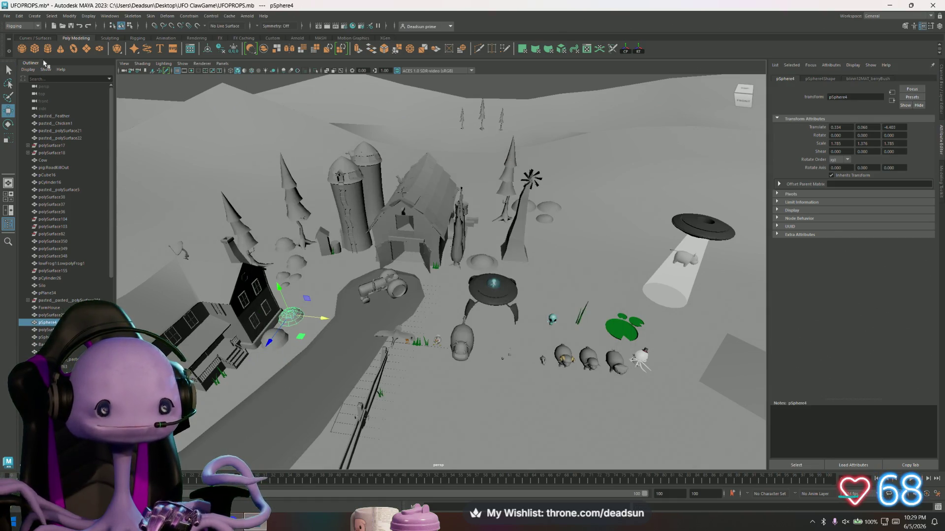
pyautogui.click(7, 16)
pyautogui.click(35, 114)
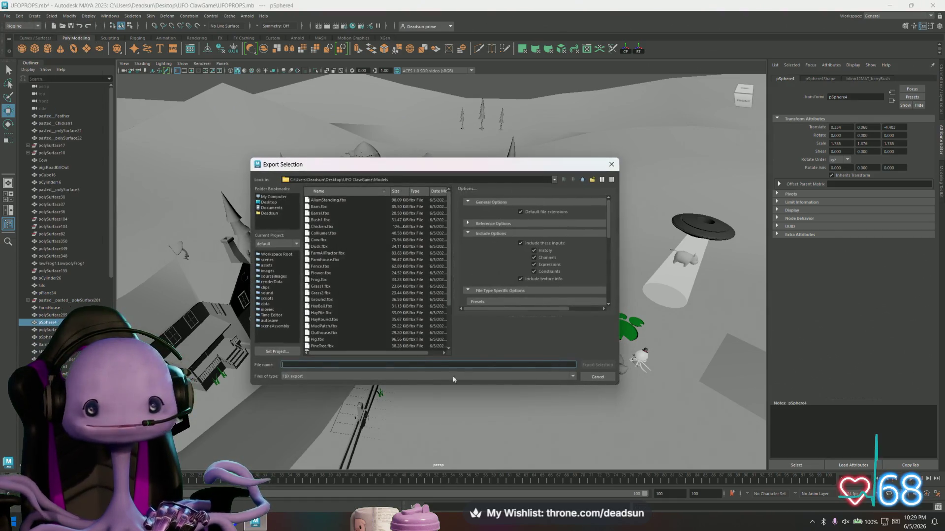
pyautogui.write('Bush2')
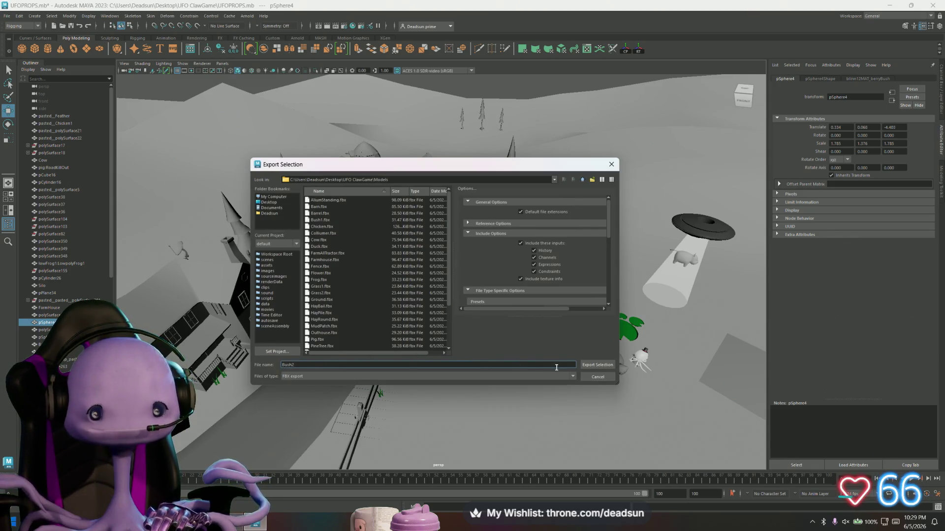
pyautogui.click(607, 367)
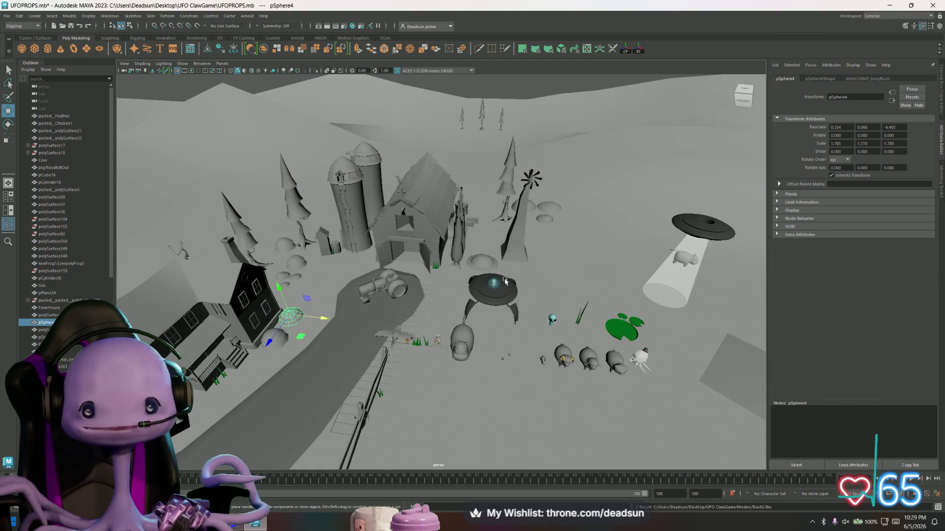
pyautogui.keyDown('alt'); pyautogui.moveTo(516, 280); pyautogui.dragTo(482, 279); pyautogui.keyUp('alt')
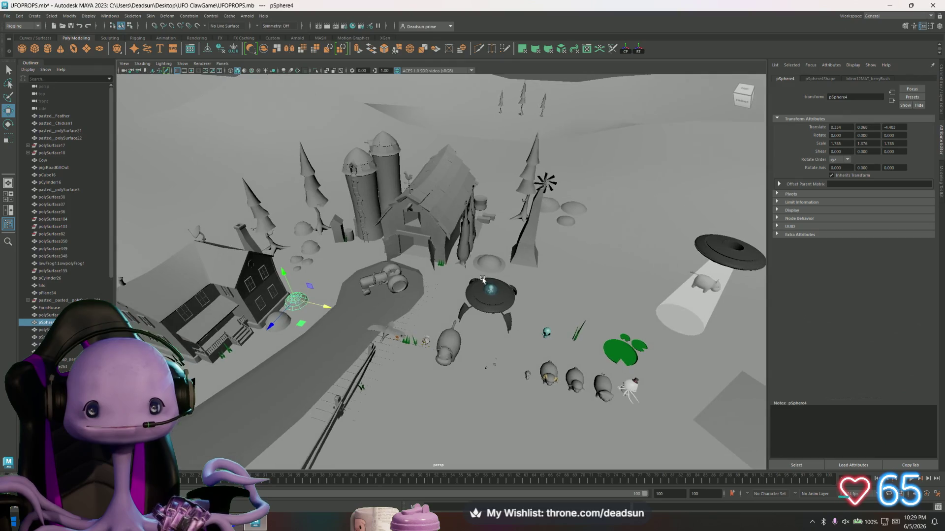
pyautogui.click(554, 208)
# Step: Export the rock cluster polySurface390 as Rocks1.fbx into the Models folder
pyautogui.moveTo(560, 224)
pyautogui.mouseDown()
pyautogui.moveTo(579, 388)
pyautogui.moveTo(492, 361)
pyautogui.moveTo(436, 378)
pyautogui.mouseUp()
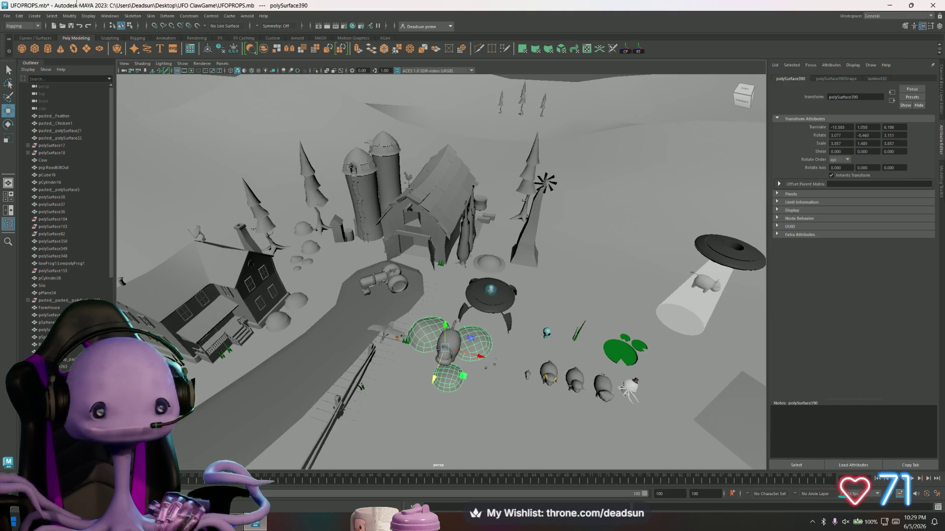
pyautogui.click(7, 16)
pyautogui.click(31, 113)
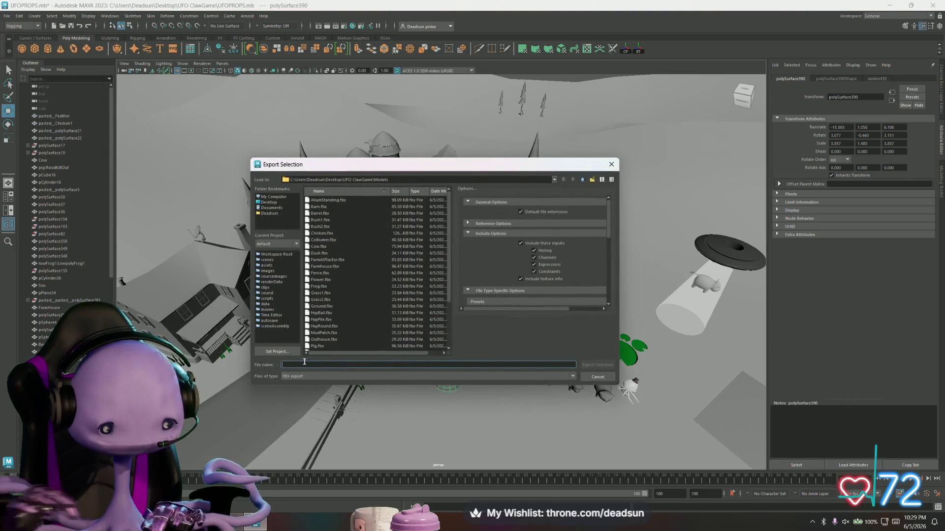
pyautogui.write('rocks1')
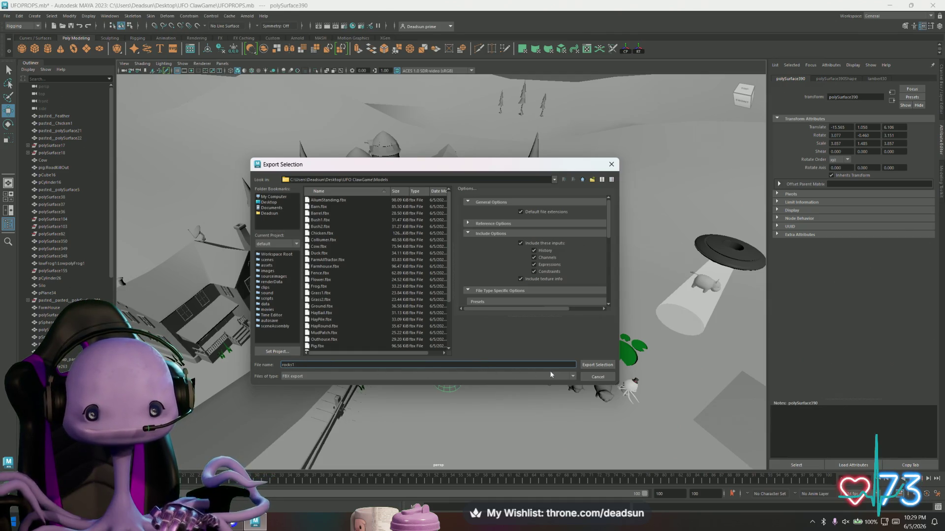
pyautogui.moveTo(566, 364); pyautogui.dragTo(239, 361)
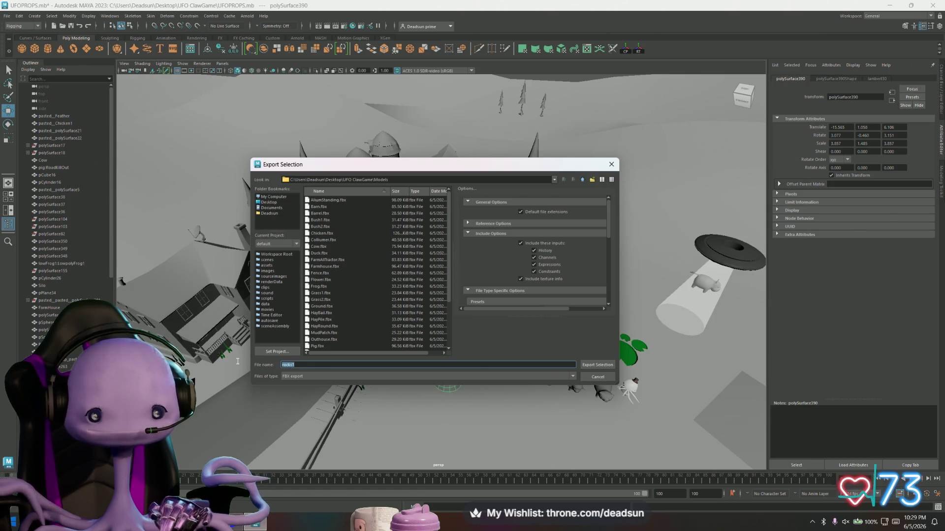
pyautogui.write('Rocks1')
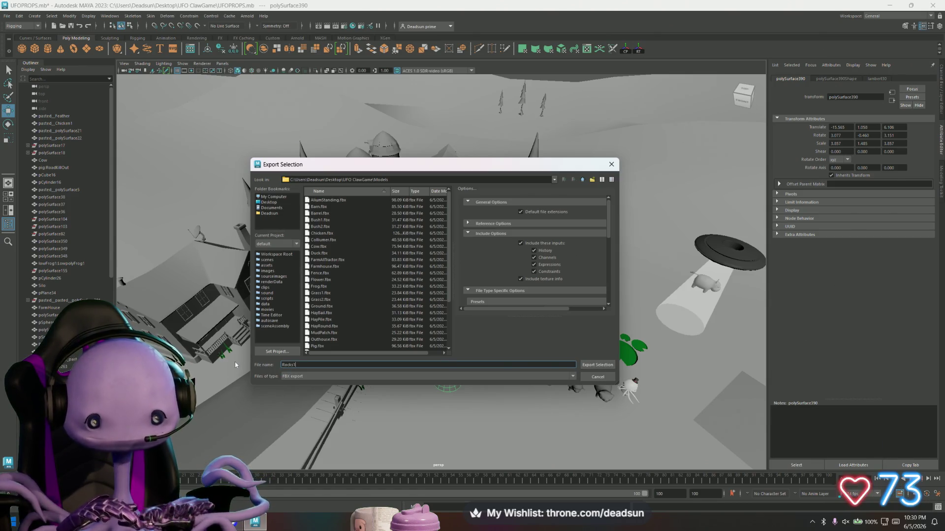
pyautogui.click(597, 365)
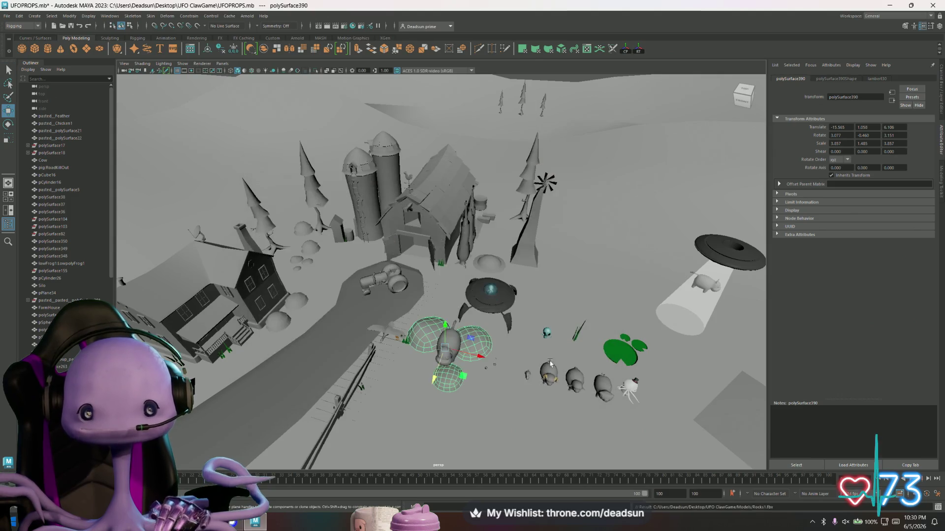
# Step: Undo the rock cluster's move so it returns beside the windmill
pyautogui.hotkey('ctrl', 'z')
pyautogui.hotkey('ctrl', 'z')
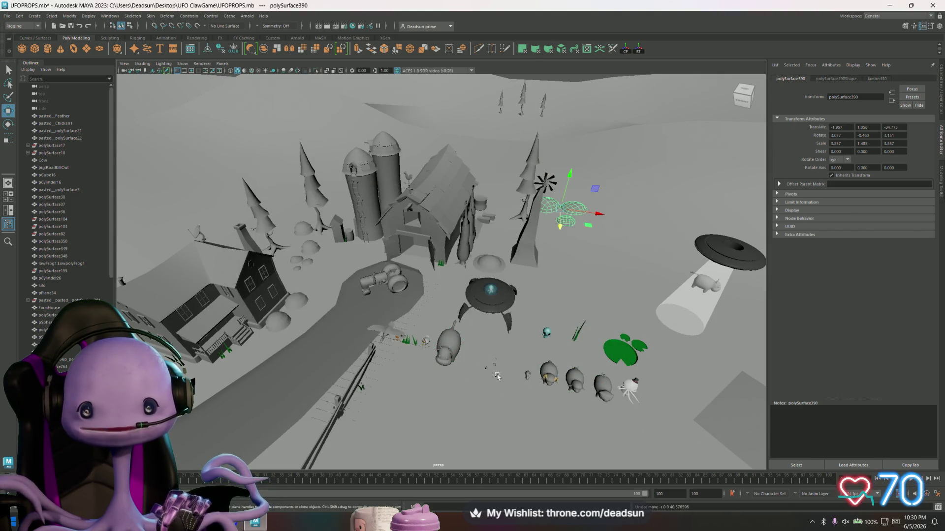
pyautogui.scroll(5, 498, 376)
pyautogui.moveTo(493, 376)
pyautogui.keyDown('alt'); pyautogui.mouseDown()
pyautogui.moveTo(474, 384)
pyautogui.moveTo(500, 358)
pyautogui.moveTo(506, 375)
pyautogui.moveTo(493, 367)
pyautogui.mouseUp(); pyautogui.keyUp('alt')
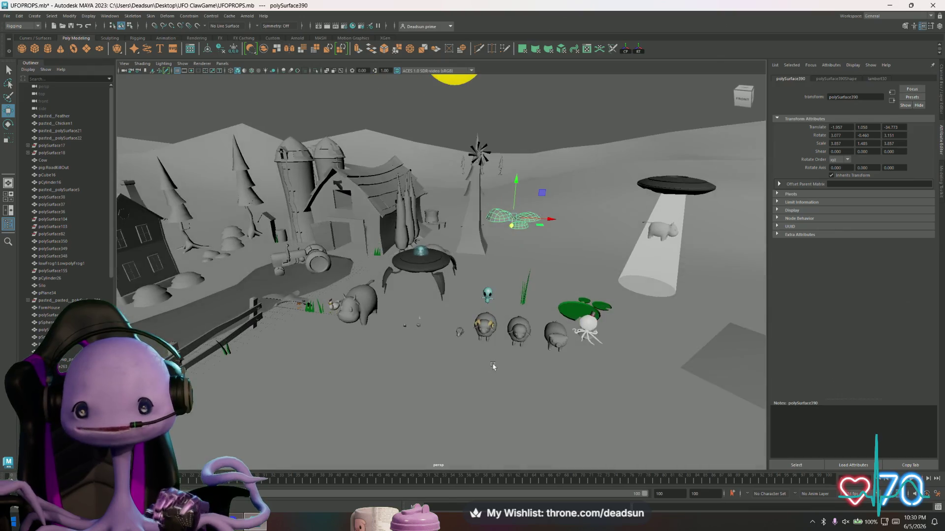
pyautogui.click(597, 326)
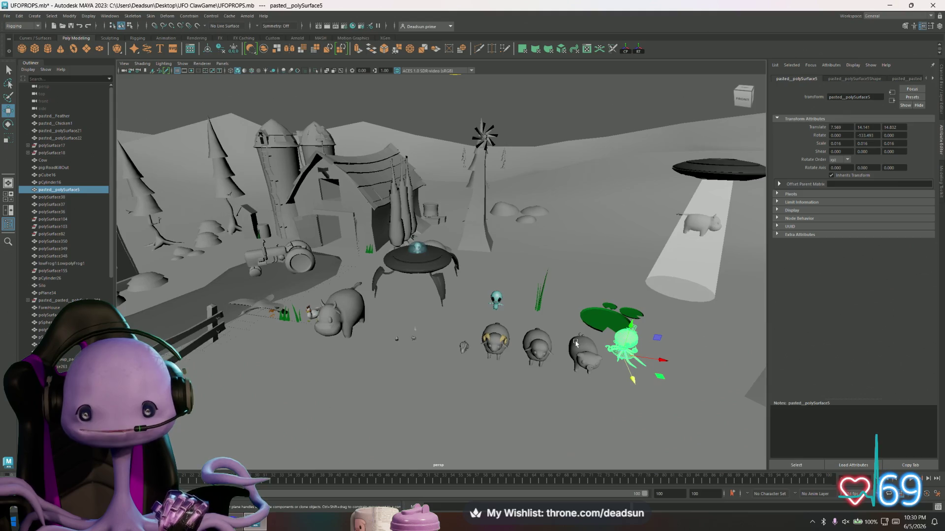
pyautogui.scroll(4, 580, 339)
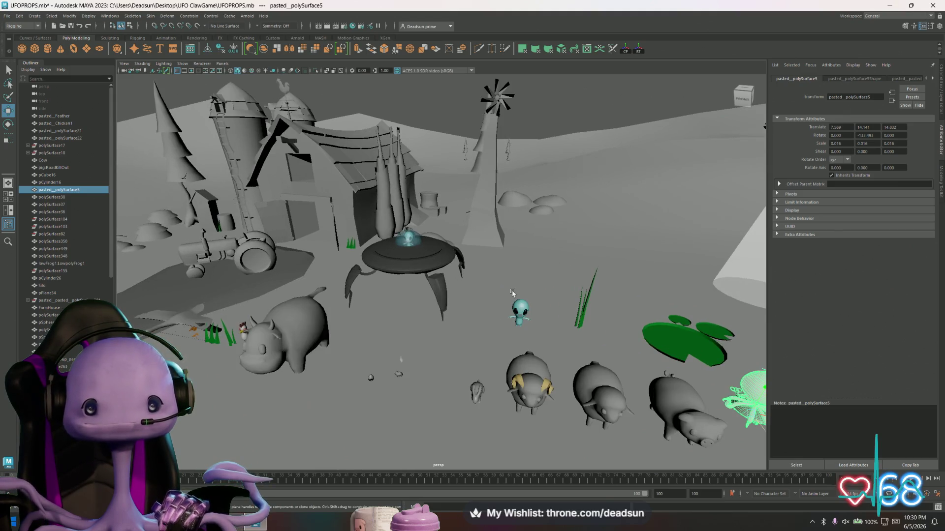
pyautogui.scroll(4, 418, 348)
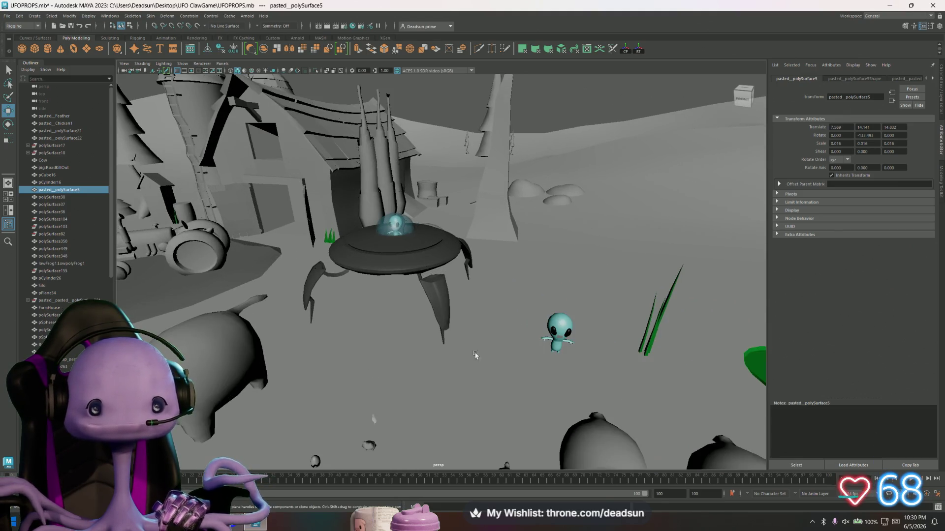
pyautogui.scroll(-8, 469, 354)
pyautogui.moveTo(413, 350)
pyautogui.keyDown('alt'); pyautogui.mouseDown()
pyautogui.moveTo(321, 373)
pyautogui.moveTo(396, 402)
pyautogui.mouseUp(); pyautogui.keyUp('alt')
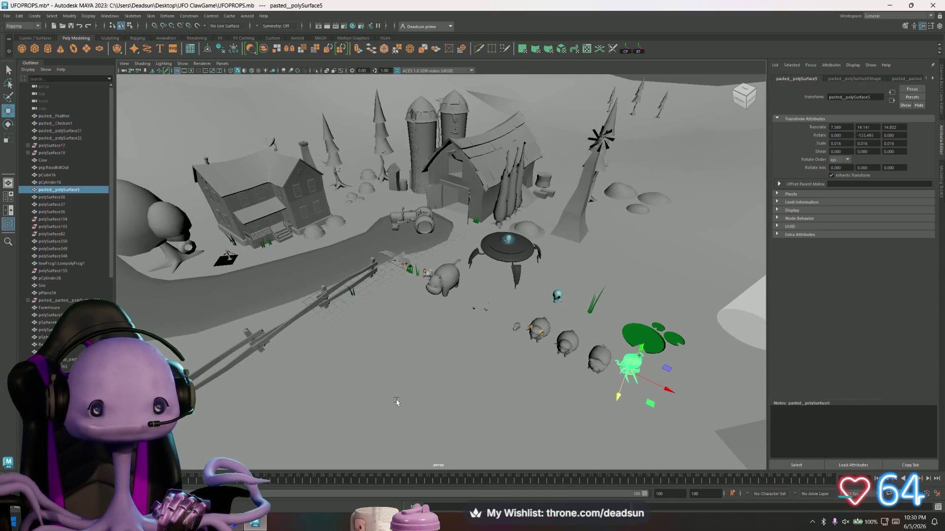
pyautogui.click(186, 247)
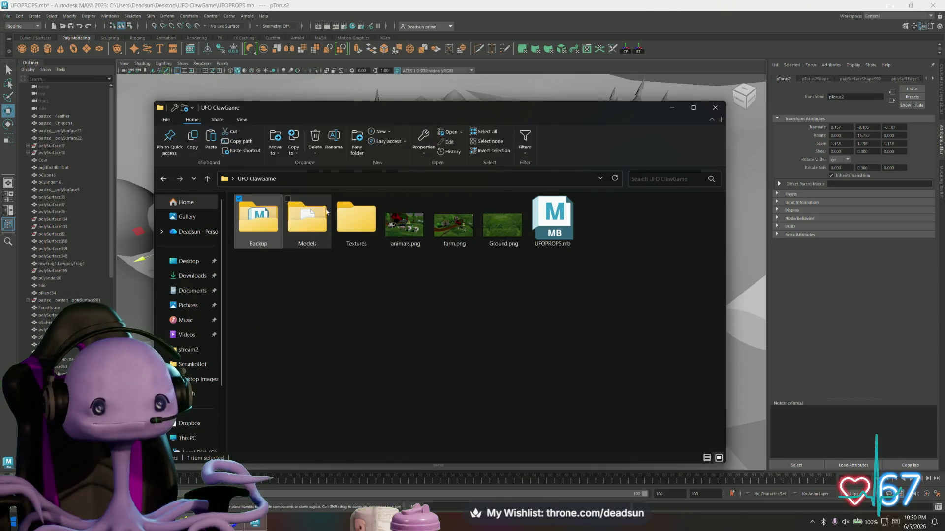
# Step: Browse the exported FBX files in the Models folder
pyautogui.doubleClick(325, 212)
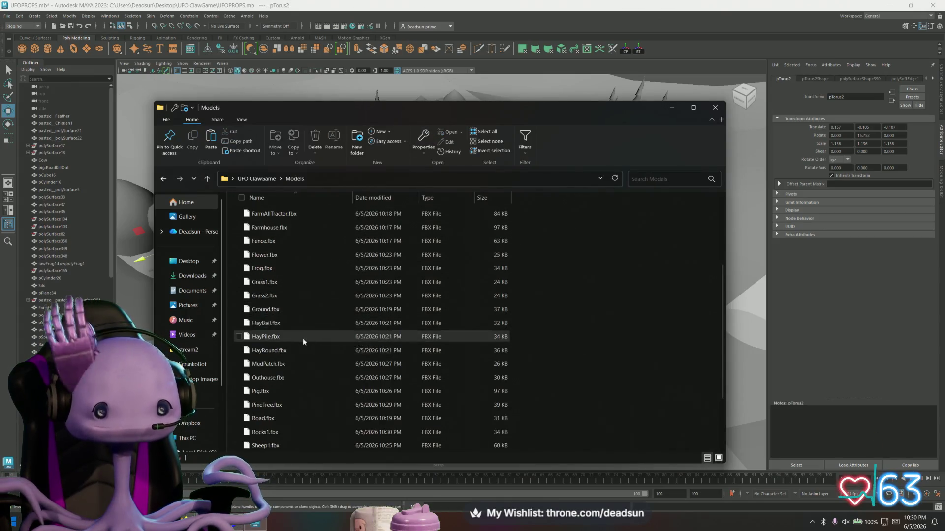
pyautogui.scroll(-5, 293, 402)
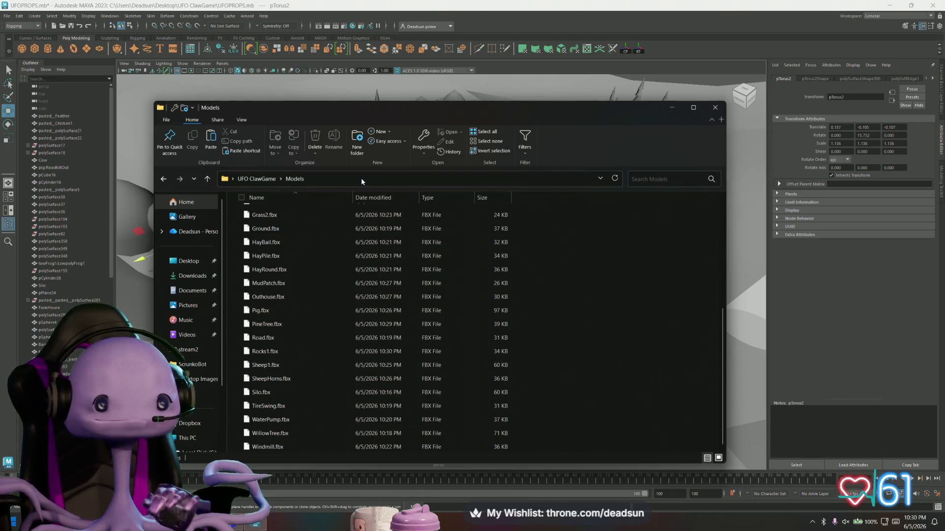
pyautogui.scroll(5, 305, 291)
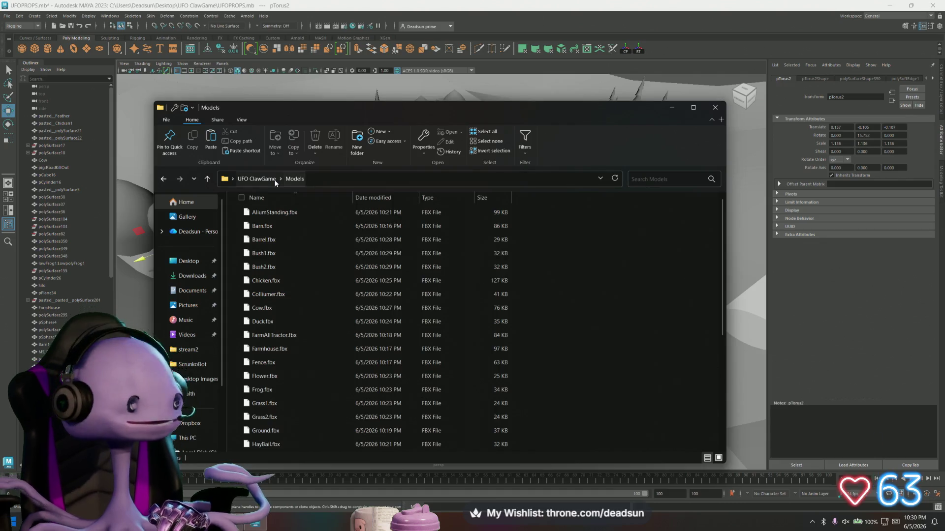
pyautogui.moveTo(284, 107)
pyautogui.mouseDown()
pyautogui.moveTo(358, 93)
pyautogui.moveTo(328, 100)
pyautogui.mouseUp()
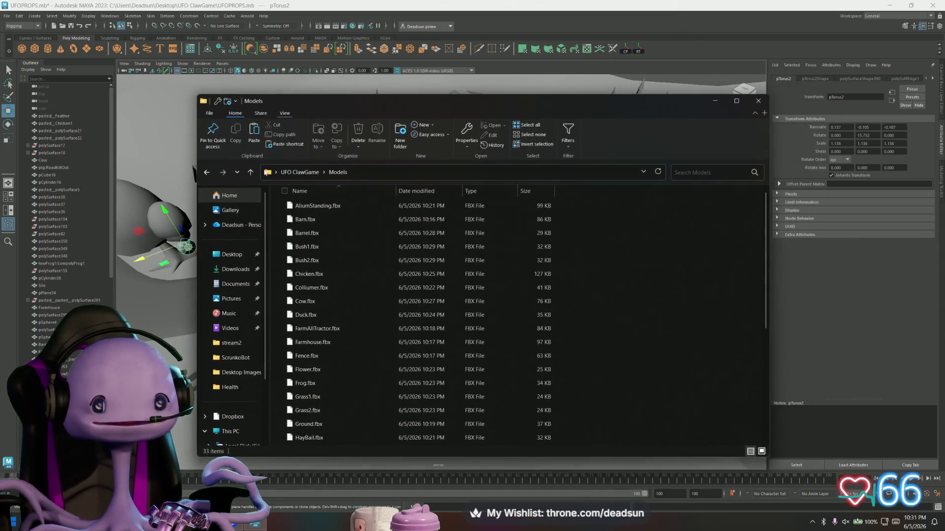
# Step: Back in UFO ClawGame, create a new folder and start naming it 'Riggd'
pyautogui.click(251, 172)
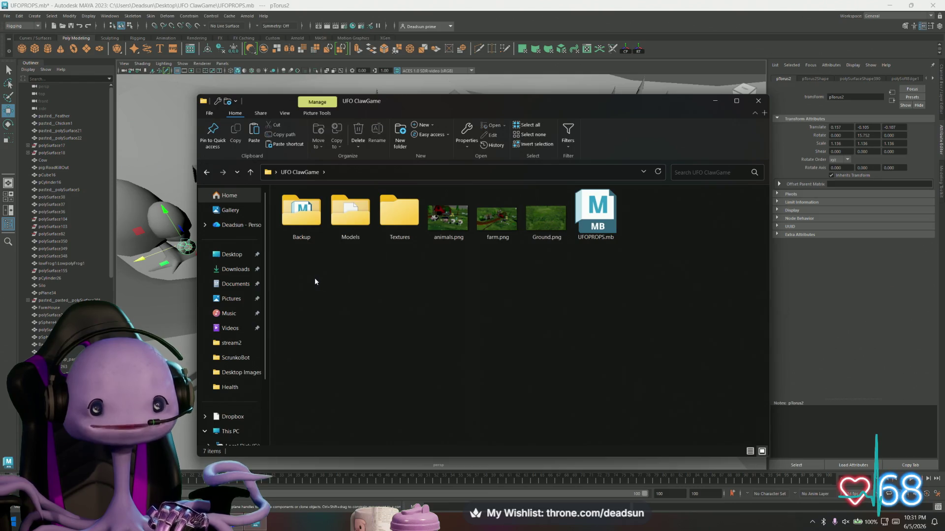
pyautogui.rightClick(315, 278)
pyautogui.moveTo(359, 425)
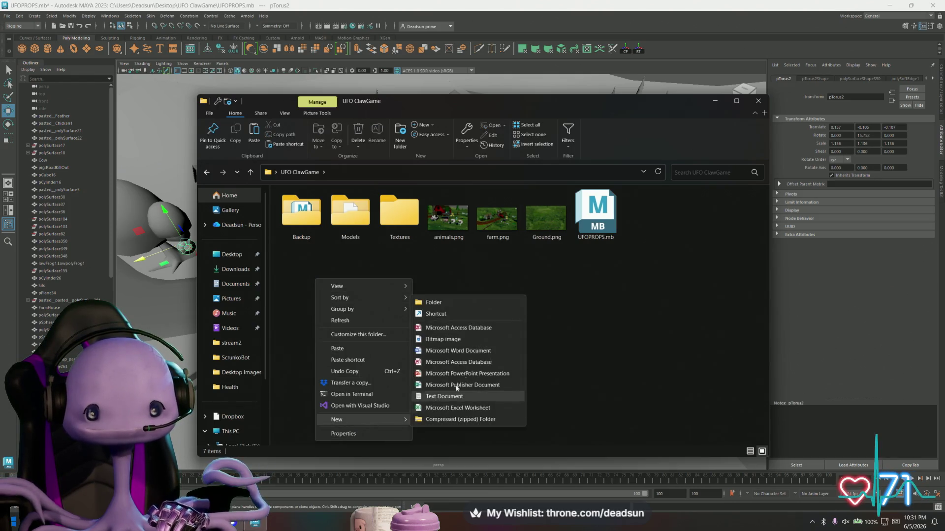
pyautogui.click(466, 302)
pyautogui.write('Riggd')
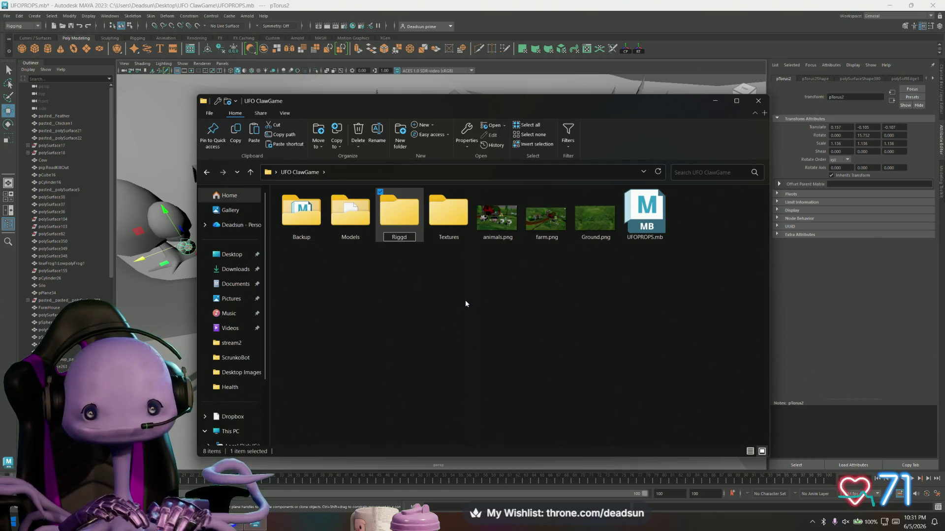
# Step: Correct the new folder's name to 'Rigged Animals' and confirm it
pyautogui.press('BackSpace')
pyautogui.write('edA')
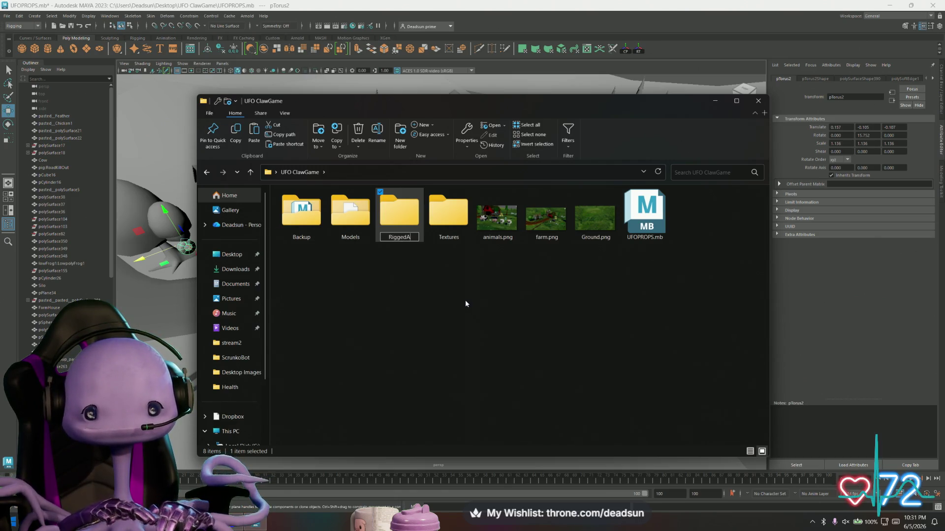
pyautogui.press('BackSpace')
pyautogui.write('Animals')
pyautogui.press('Return')
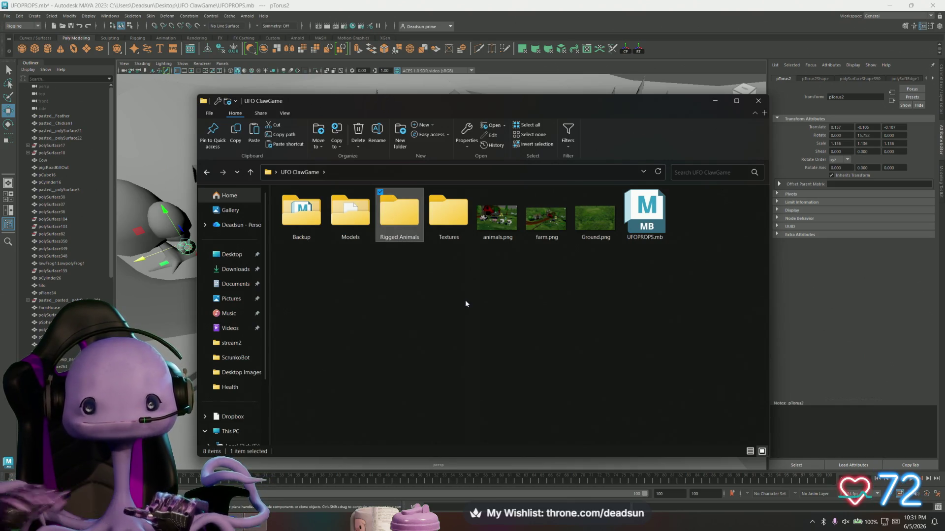
pyautogui.click(402, 272)
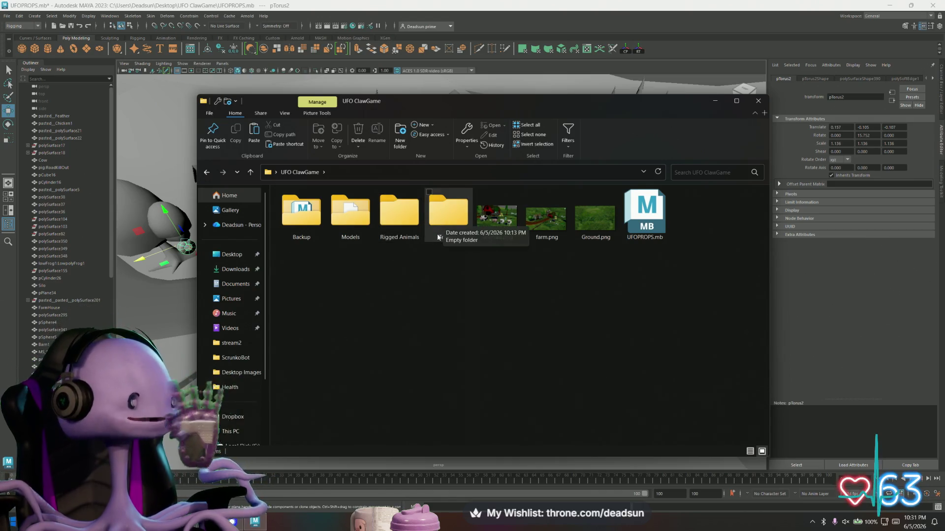
pyautogui.click(6, 23)
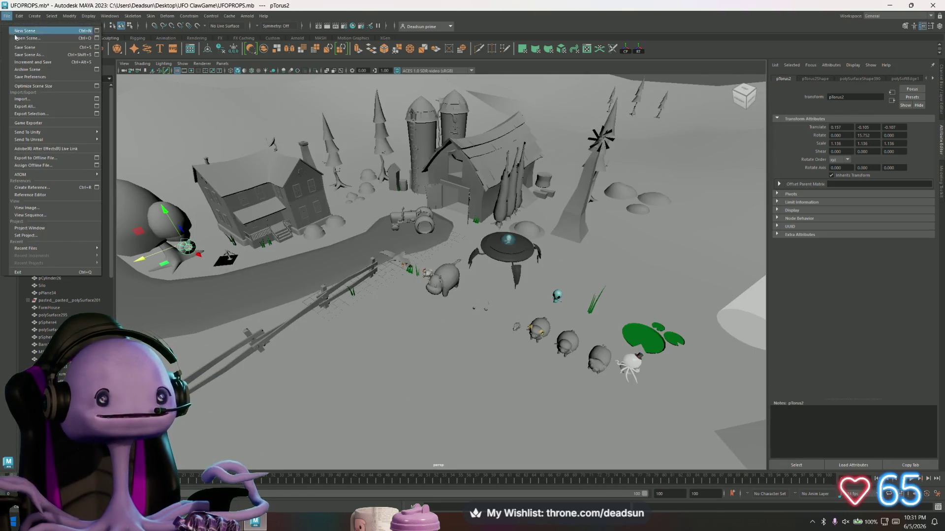
# Step: Save the scene with Ctrl+S and verify UFOPROPS.mb in the UFO ClawGame folder
pyautogui.hotkey('ctrl', 's')
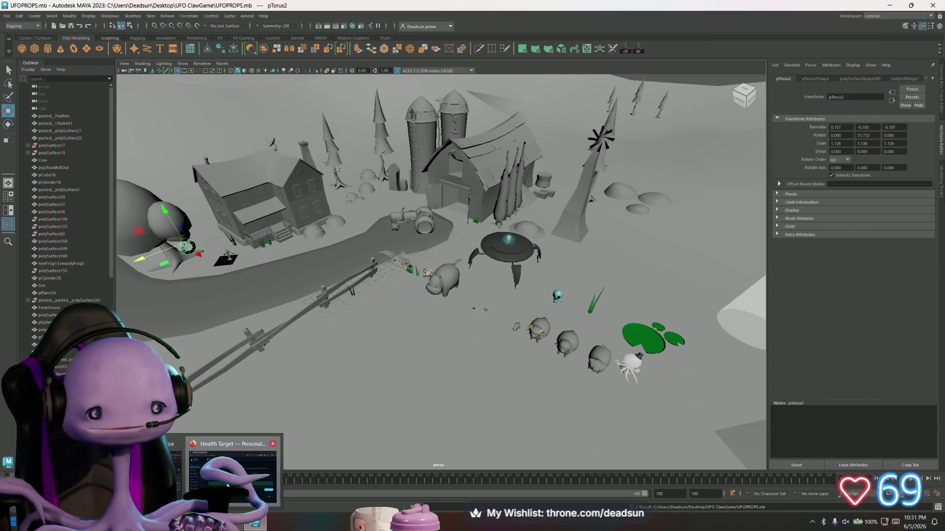
pyautogui.press('super+d')
pyautogui.click(256, 523)
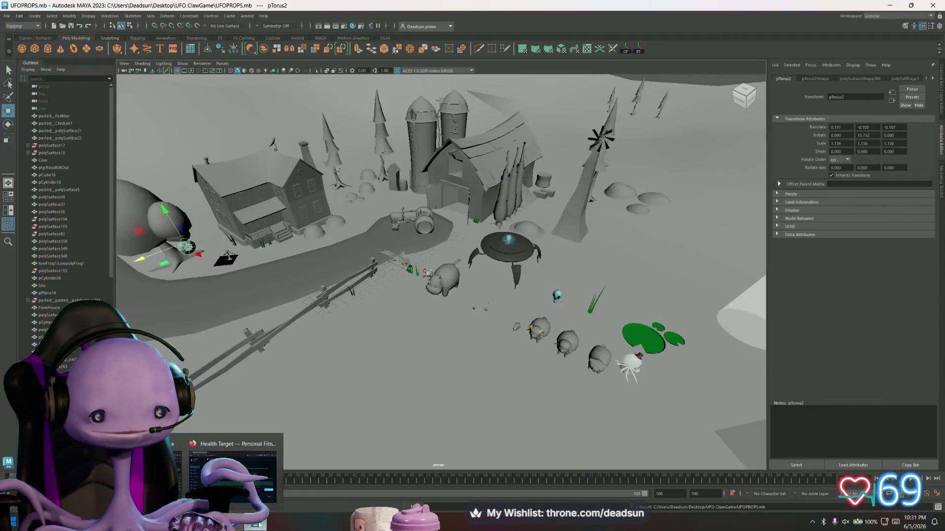
pyautogui.click(235, 524)
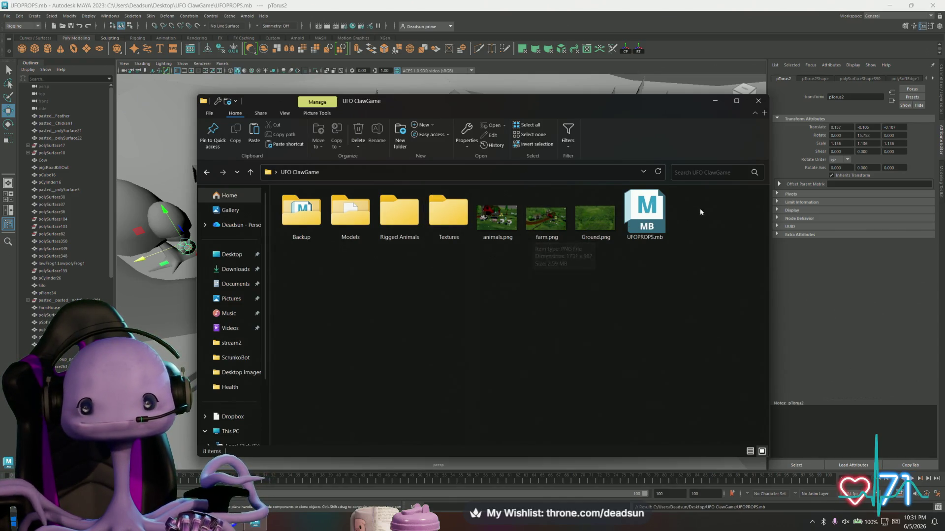
pyautogui.click(643, 228)
pyautogui.click(144, 160)
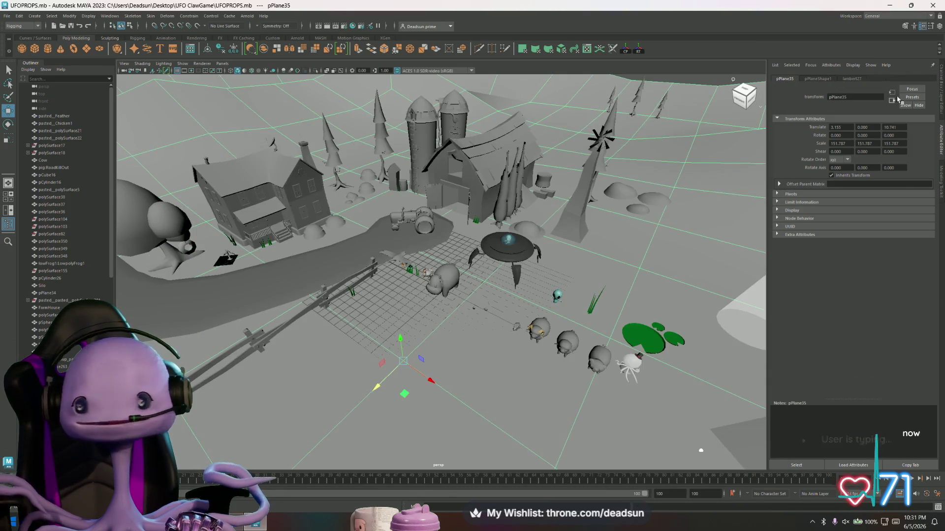
# Step: Load Ground.png into the ground material's file26 texture and turn on textured display
pyautogui.click(851, 79)
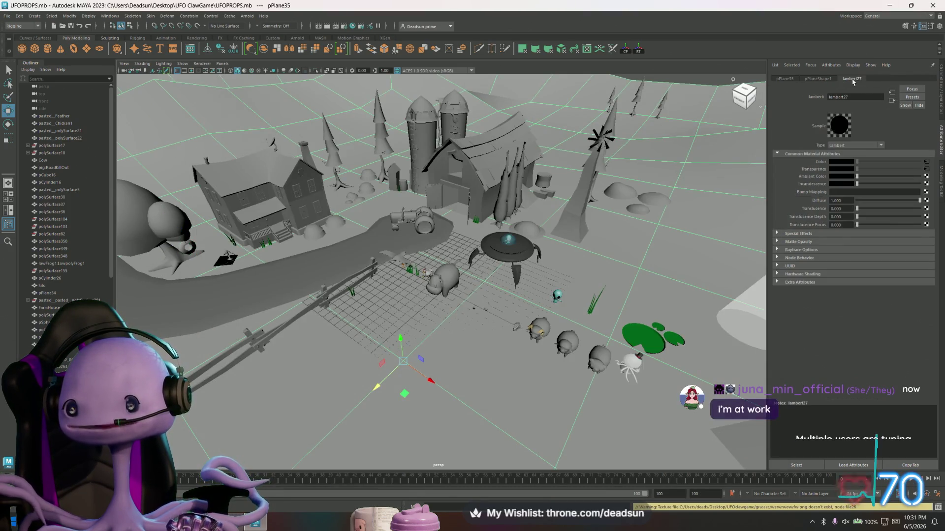
pyautogui.click(926, 163)
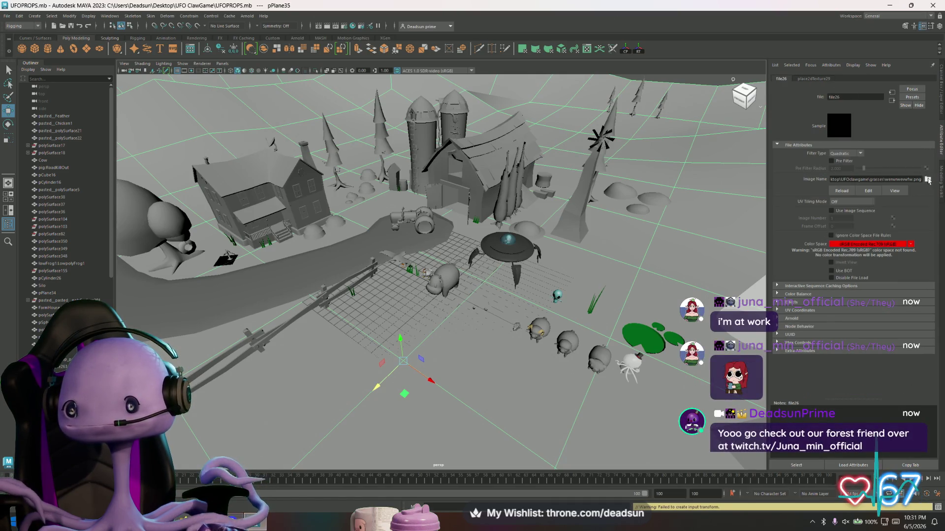
pyautogui.click(928, 180)
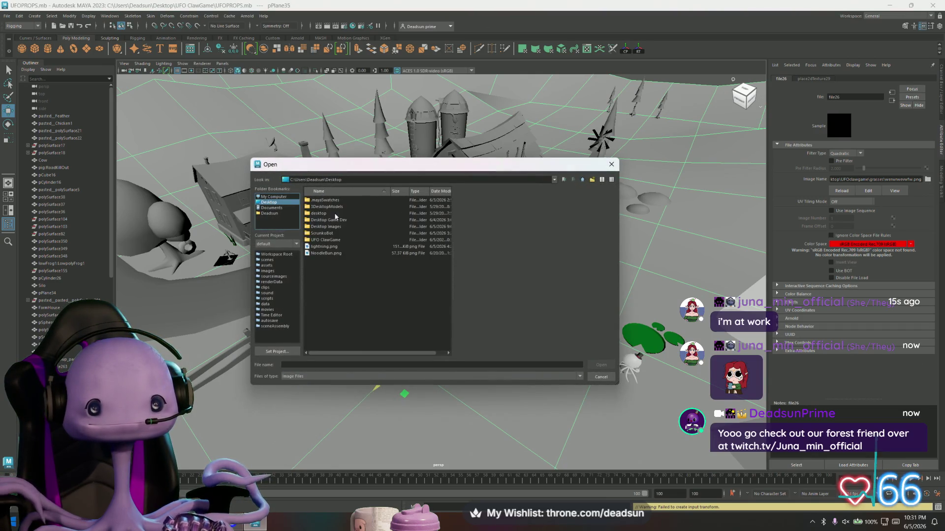
pyautogui.doubleClick(338, 240)
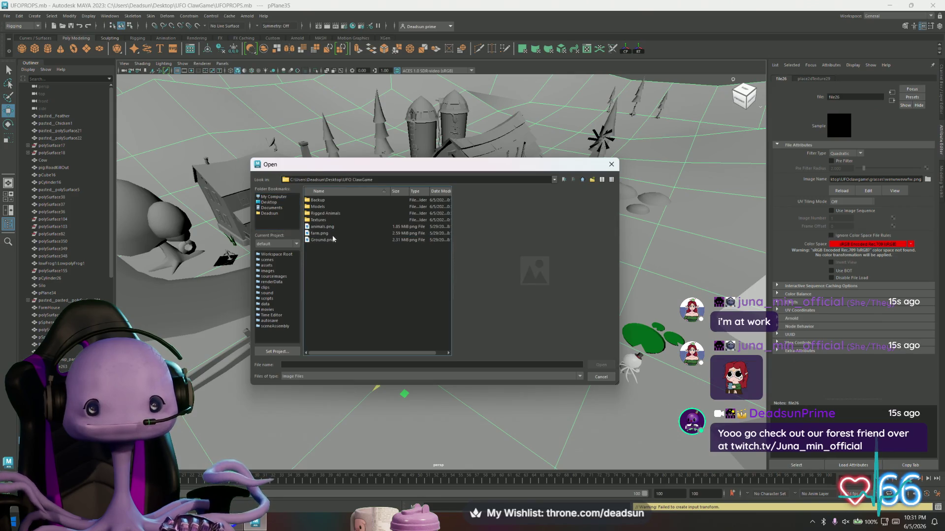
pyautogui.click(327, 240)
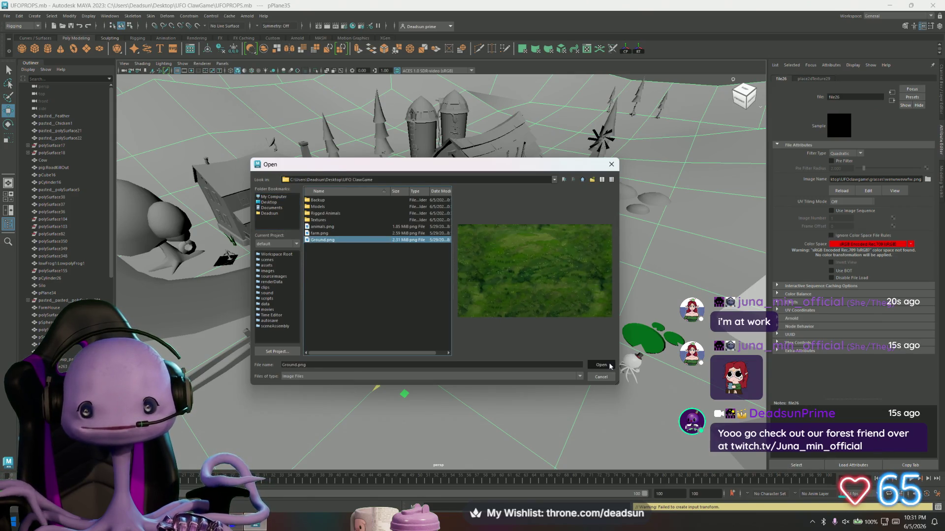
pyautogui.click(602, 365)
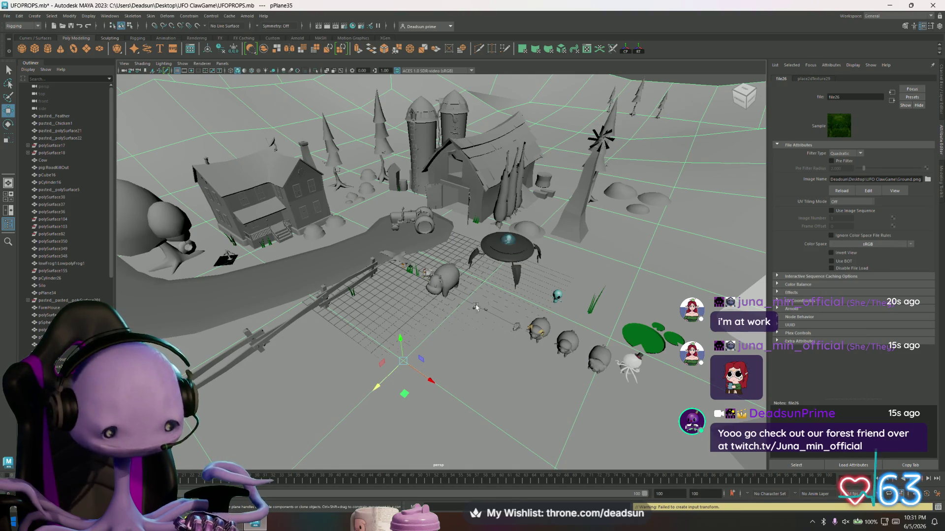
pyautogui.press('6')
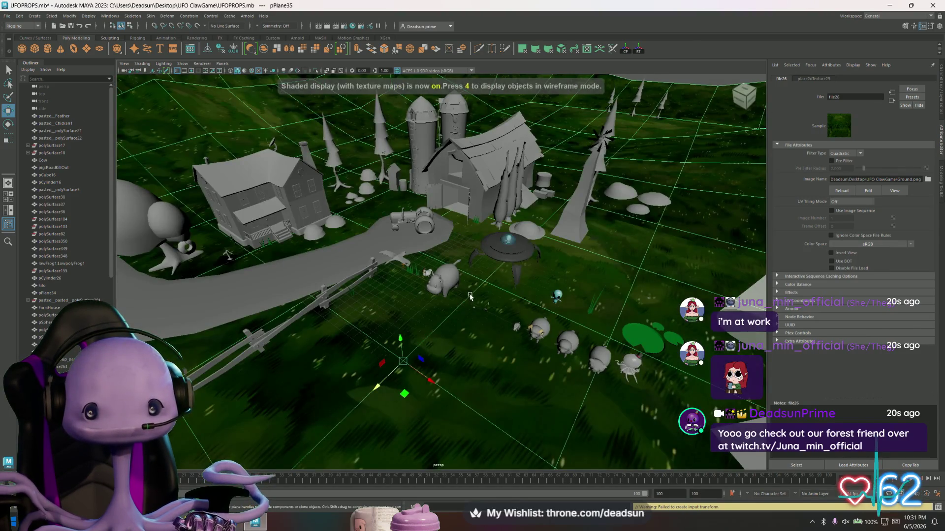
pyautogui.scroll(-5, 465, 293)
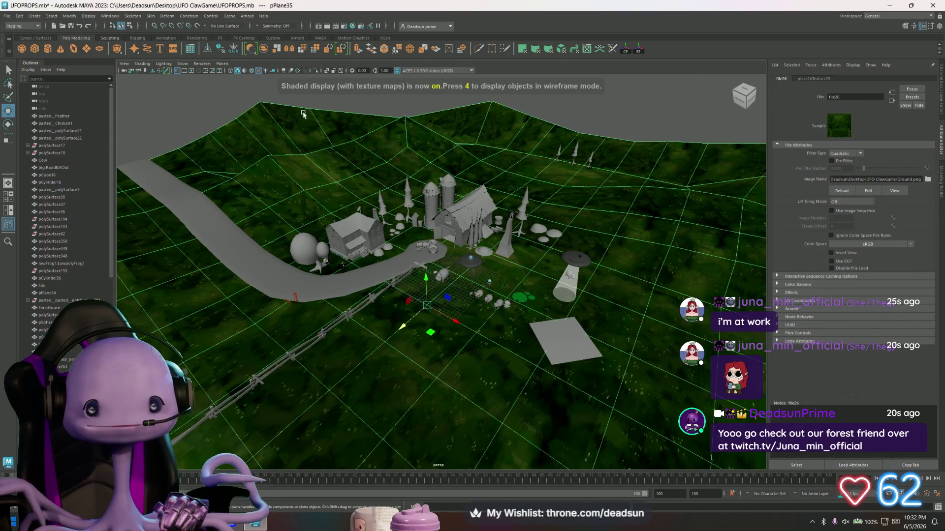
pyautogui.click(231, 112)
pyautogui.keyDown('alt'); pyautogui.moveTo(393, 284); pyautogui.dragTo(397, 323); pyautogui.keyUp('alt')
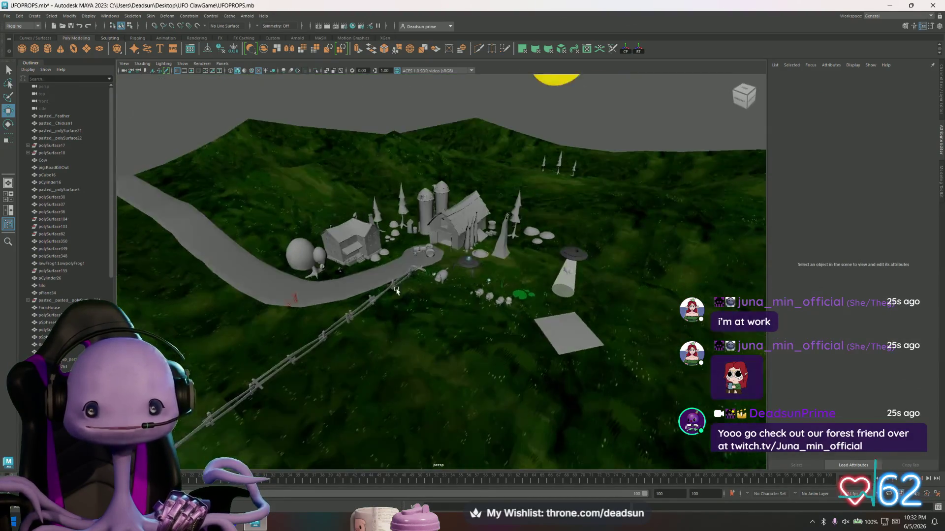
pyautogui.moveTo(406, 261)
pyautogui.keyDown('alt'); pyautogui.mouseDown()
pyautogui.moveTo(392, 235)
pyautogui.moveTo(339, 301)
pyautogui.mouseUp(); pyautogui.keyUp('alt')
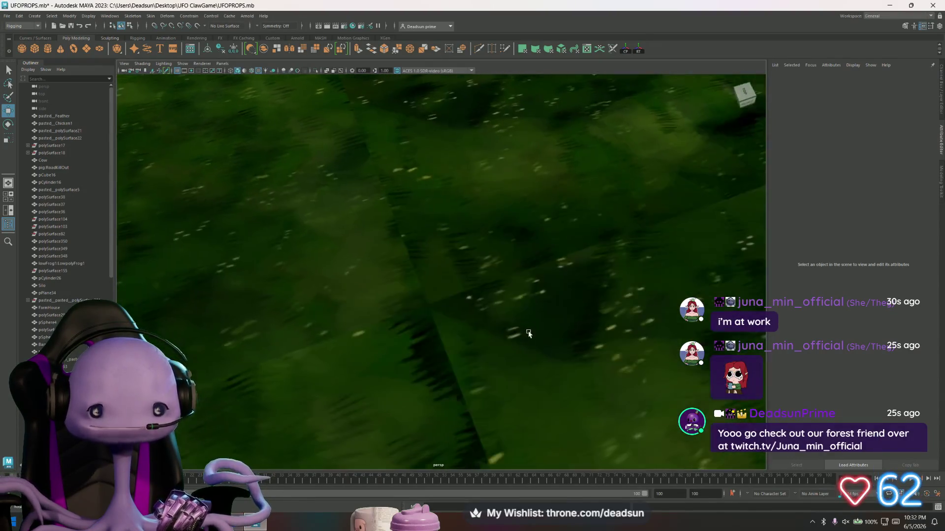
pyautogui.keyDown('alt'); pyautogui.moveTo(538, 332); pyautogui.dragTo(462, 316, button='right'); pyautogui.keyUp('alt')
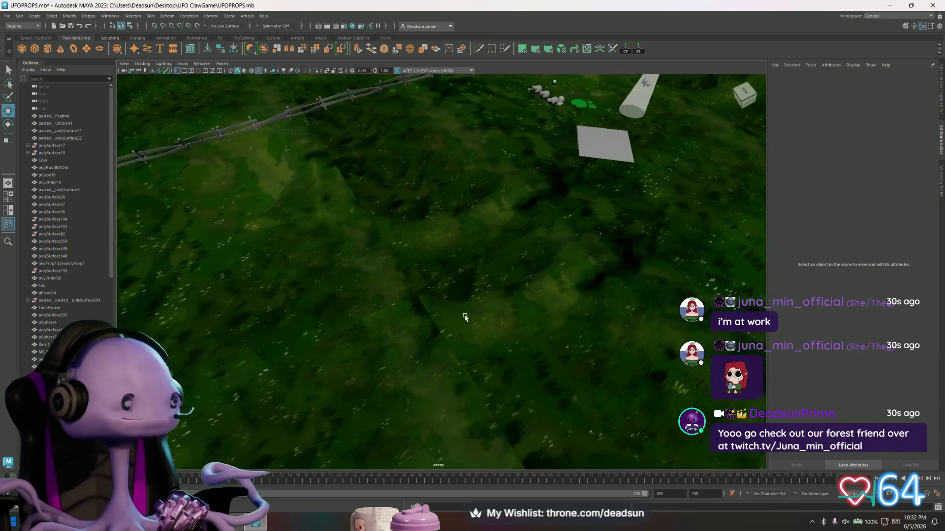
pyautogui.keyDown('alt'); pyautogui.moveTo(536, 341); pyautogui.dragTo(515, 257); pyautogui.keyUp('alt')
pyautogui.keyDown('alt'); pyautogui.moveTo(421, 256); pyautogui.dragTo(516, 340, button='right'); pyautogui.keyUp('alt')
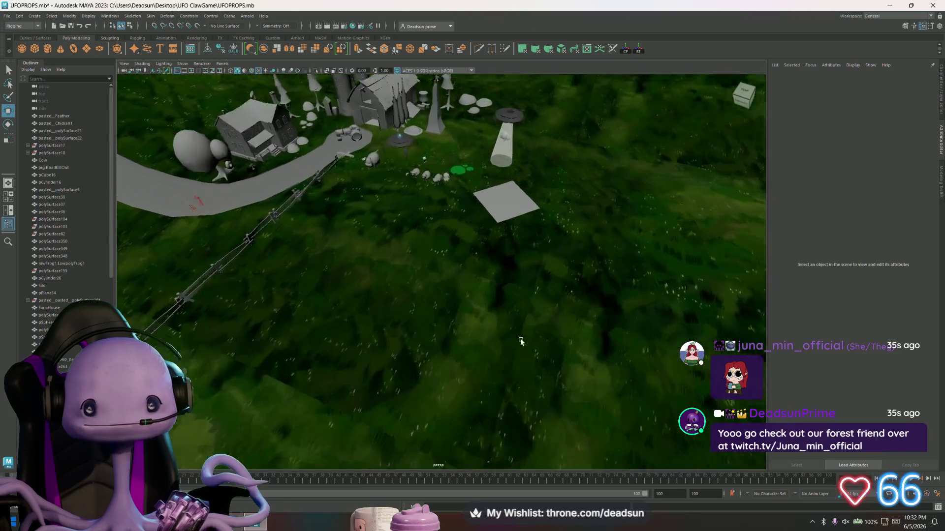
pyautogui.moveTo(430, 301)
pyautogui.keyDown('alt'); pyautogui.mouseDown()
pyautogui.moveTo(492, 331)
pyautogui.moveTo(430, 320)
pyautogui.moveTo(405, 271)
pyautogui.moveTo(402, 316)
pyautogui.moveTo(378, 248)
pyautogui.moveTo(522, 147)
pyautogui.mouseUp(); pyautogui.keyUp('alt')
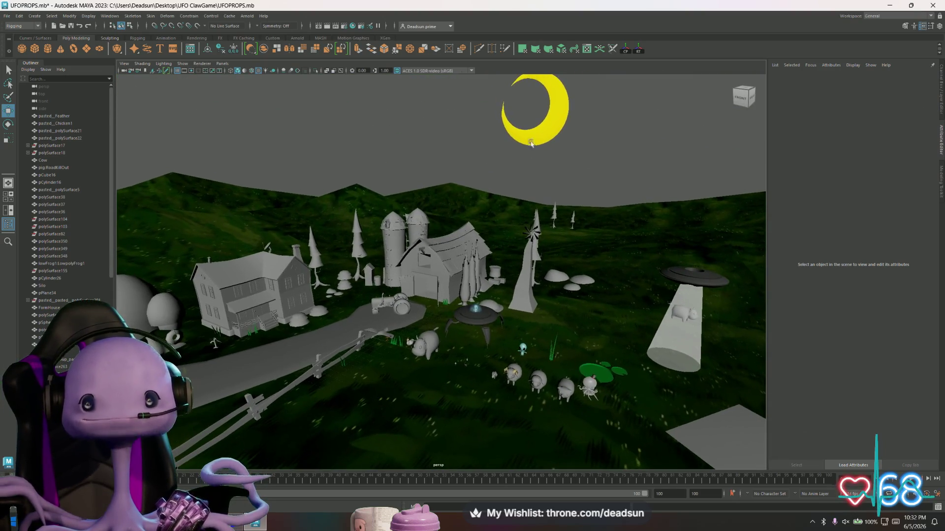
# Step: Export the selected crescent moon as Moon.fbx into the Models folder
pyautogui.click(500, 130)
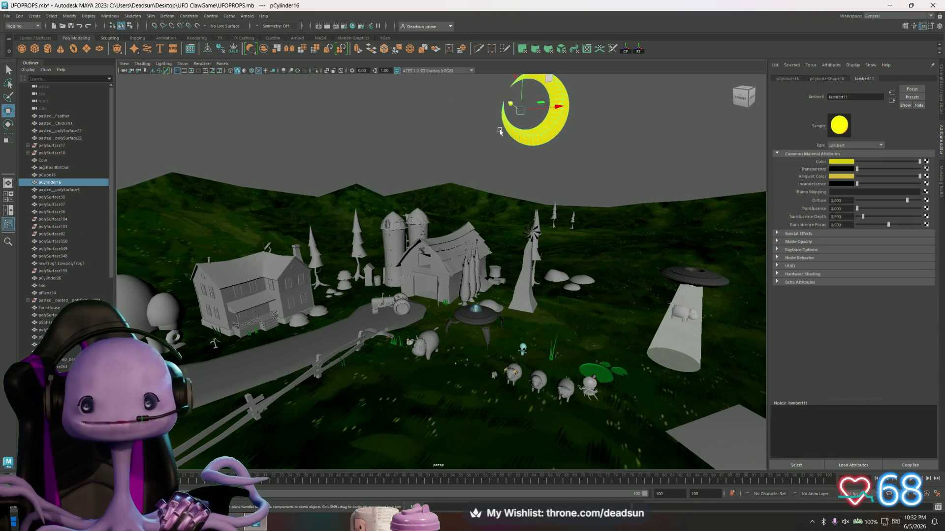
pyautogui.click(7, 16)
pyautogui.click(40, 115)
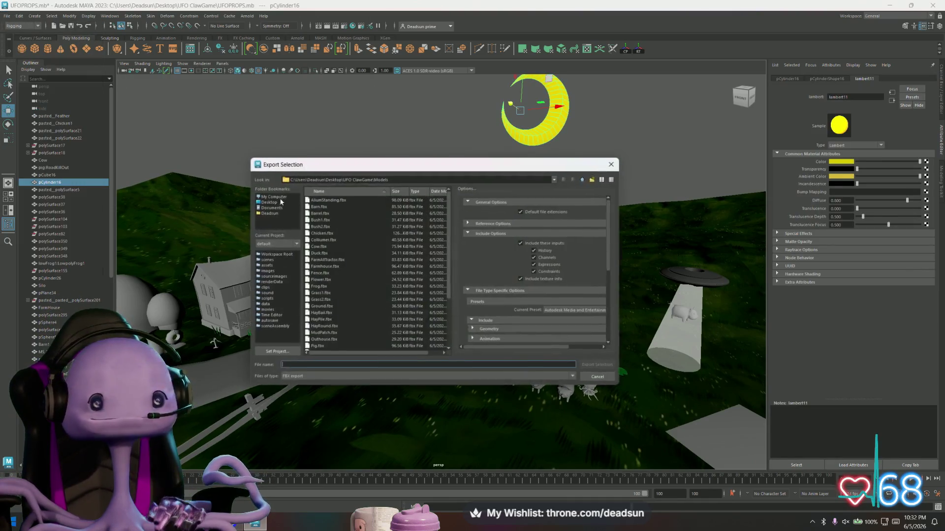
pyautogui.write('Mo')
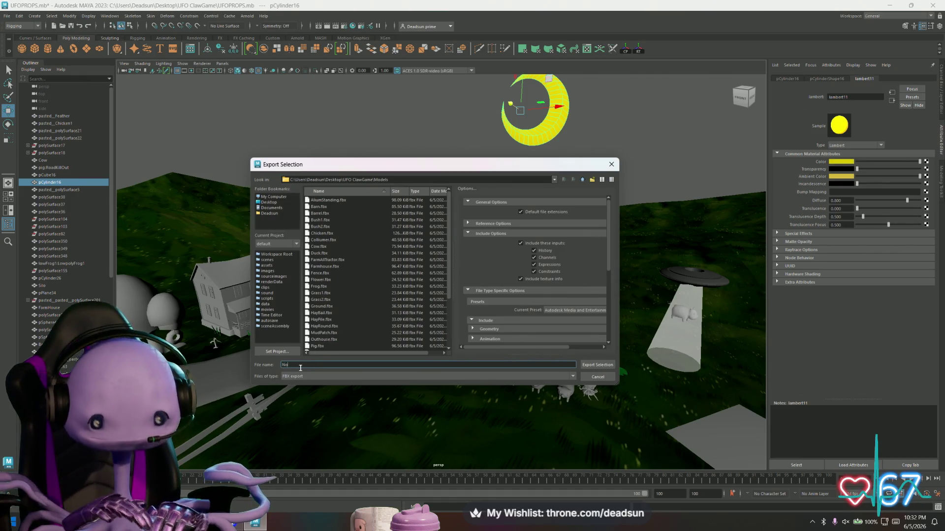
pyautogui.write('on')
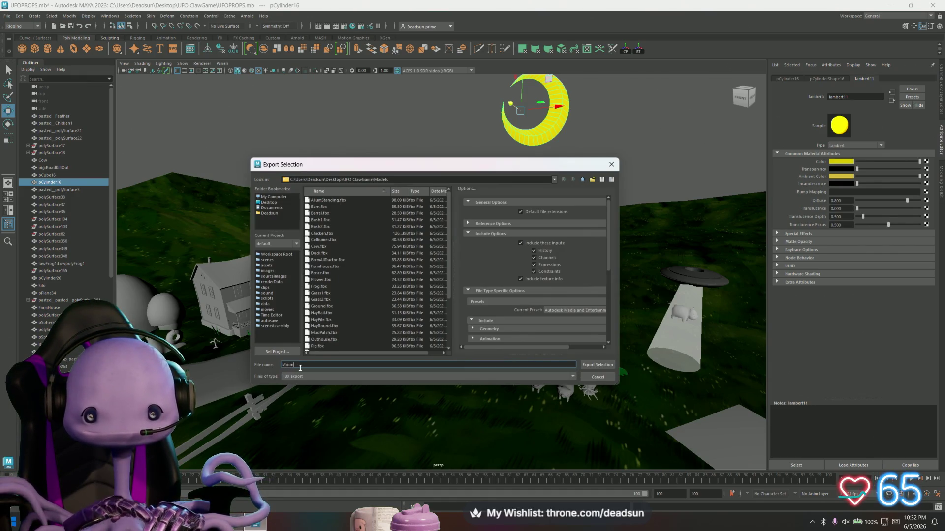
pyautogui.click(599, 363)
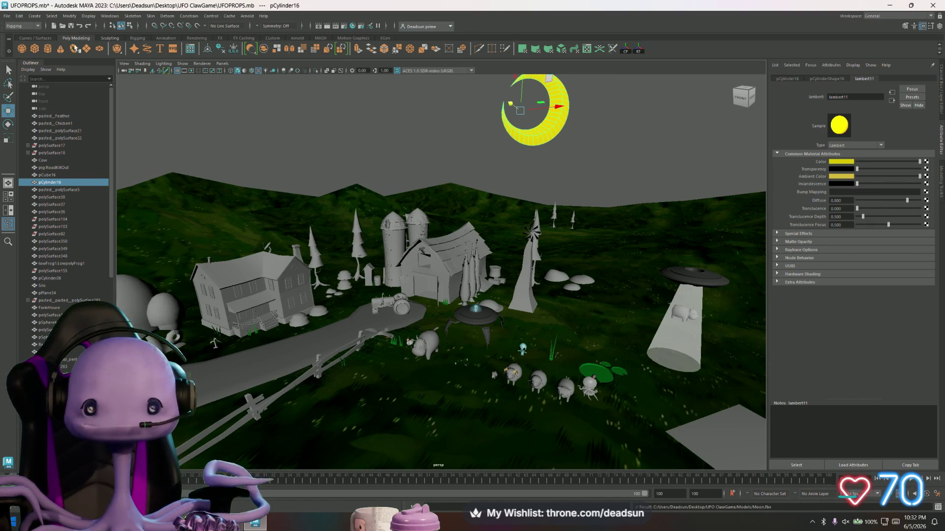
pyautogui.click(49, 53)
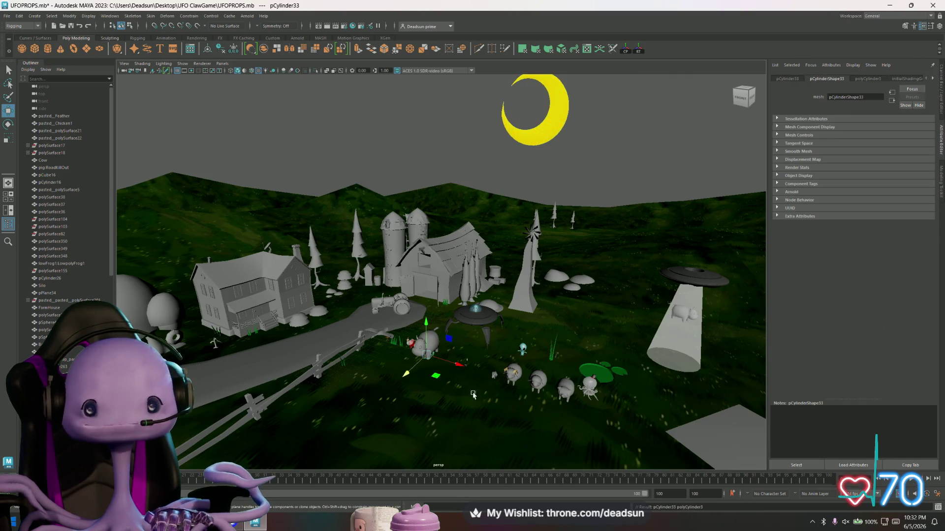
# Step: Delete the new cylinder's top cap faces to leave it open-topped
pyautogui.press('r')
pyautogui.scroll(5, 487, 348)
pyautogui.keyDown('alt'); pyautogui.moveTo(487, 348); pyautogui.dragTo(457, 331); pyautogui.keyUp('alt')
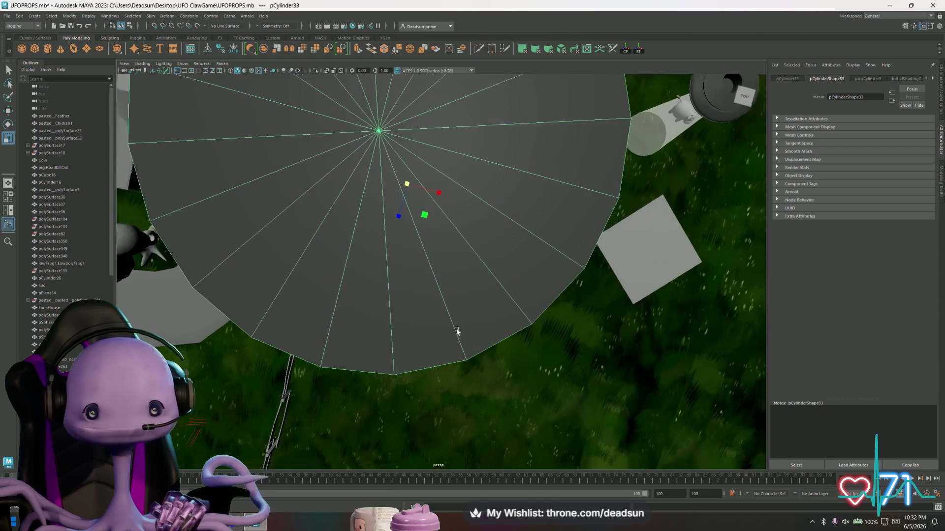
pyautogui.scroll(-3, 456, 332)
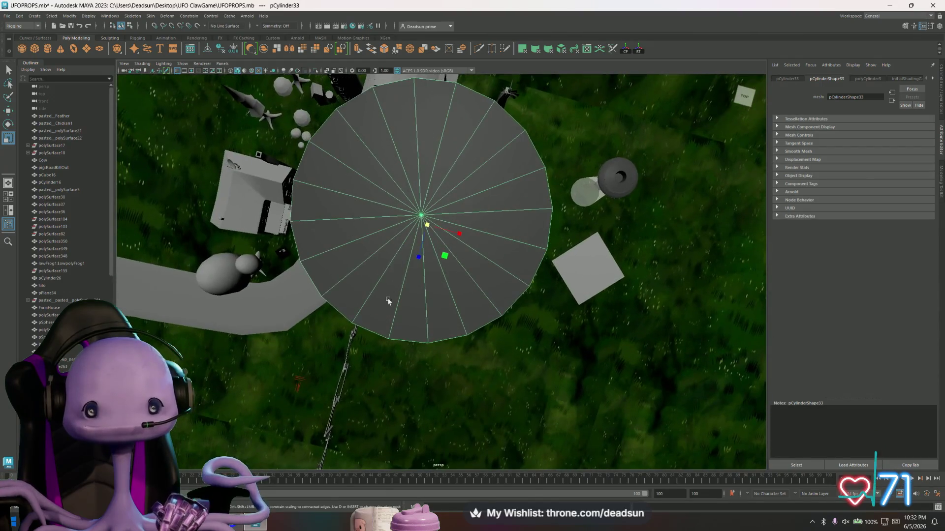
pyautogui.moveTo(380, 257); pyautogui.dragTo(380, 275, button='right')
pyautogui.moveTo(388, 192)
pyautogui.mouseDown()
pyautogui.moveTo(453, 248)
pyautogui.moveTo(423, 277)
pyautogui.moveTo(418, 305)
pyautogui.moveTo(390, 270)
pyautogui.mouseUp()
pyautogui.press('Delete')
pyautogui.moveTo(390, 270); pyautogui.dragTo(411, 234, button='right')
# Step: Switch to the Modeling menu set and reverse the cylinder's normals
pyautogui.click(167, 17)
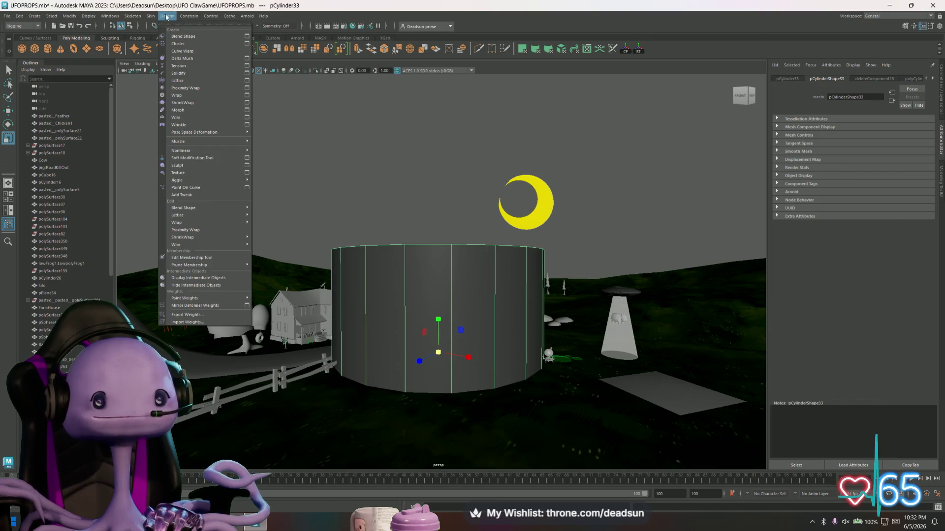
pyautogui.click(29, 26)
pyautogui.click(15, 34)
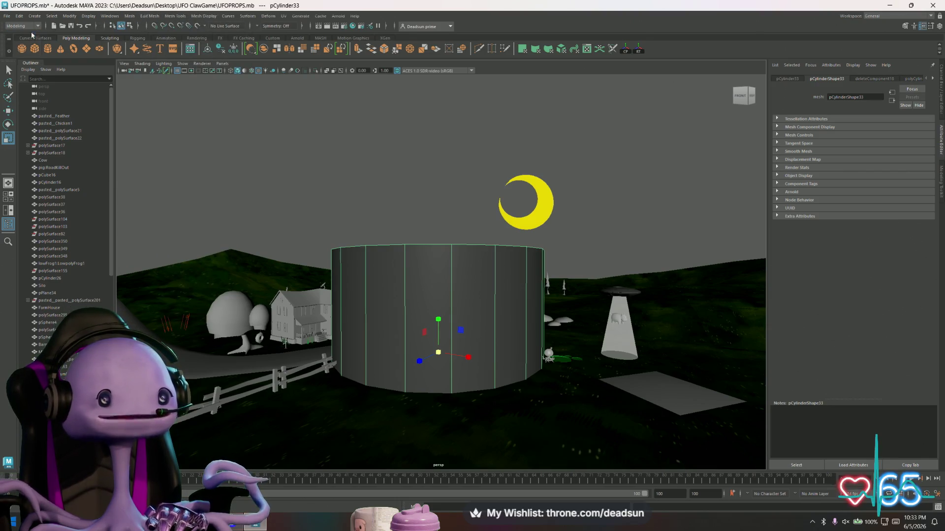
pyautogui.click(169, 16)
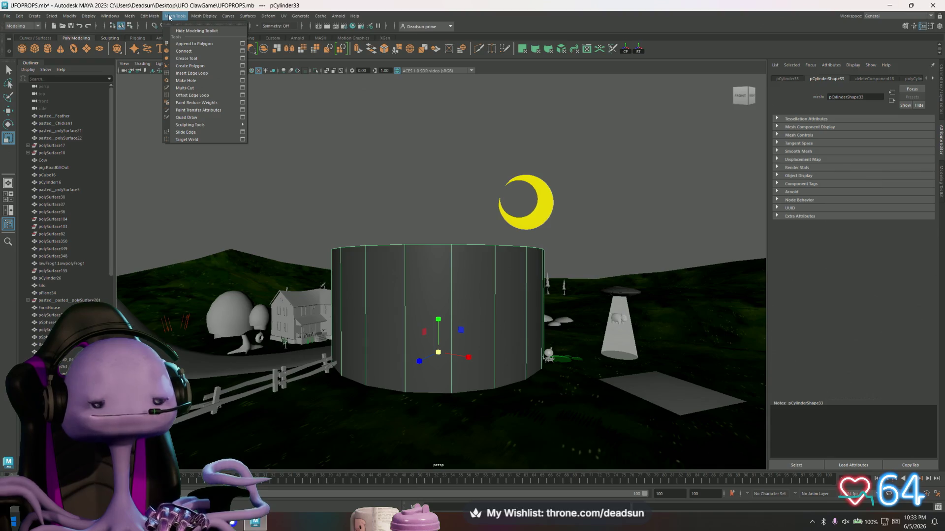
pyautogui.moveTo(200, 17)
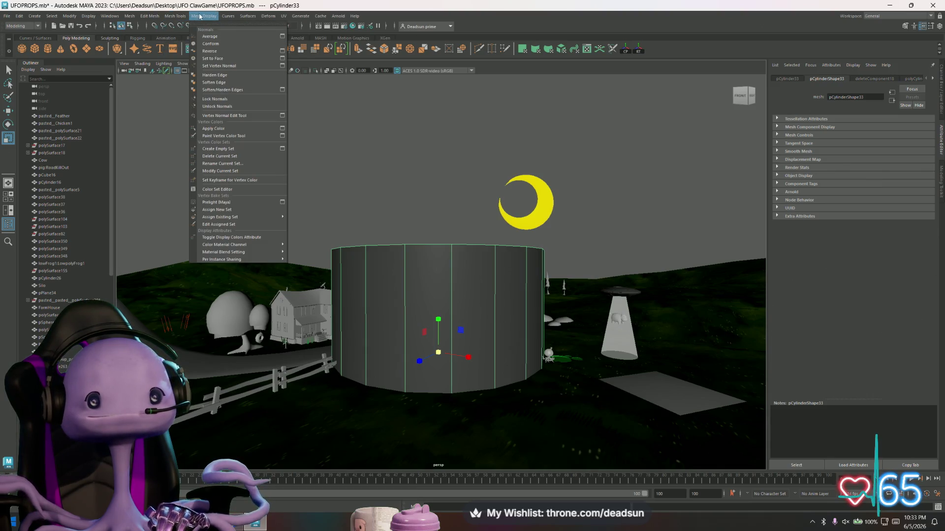
pyautogui.click(209, 51)
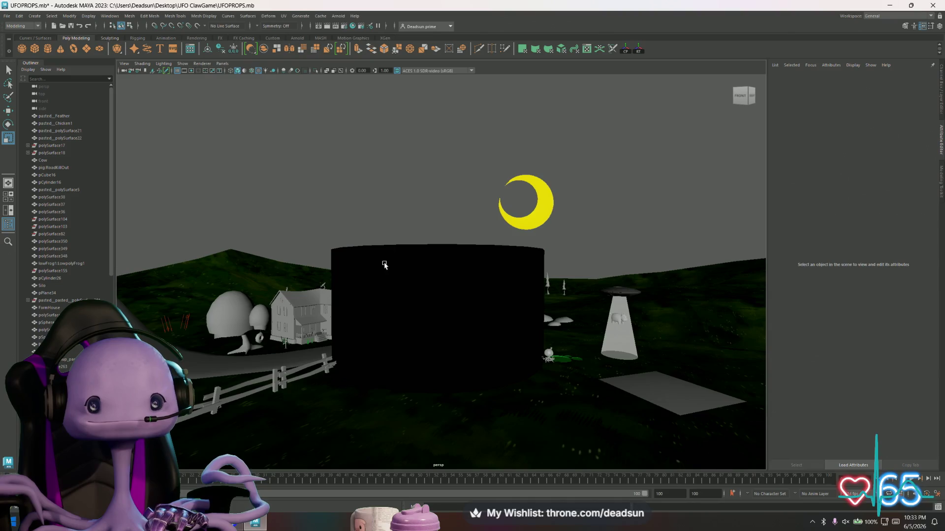
# Step: Turn on backface culling so the cylinder's interior shows
pyautogui.click(140, 64)
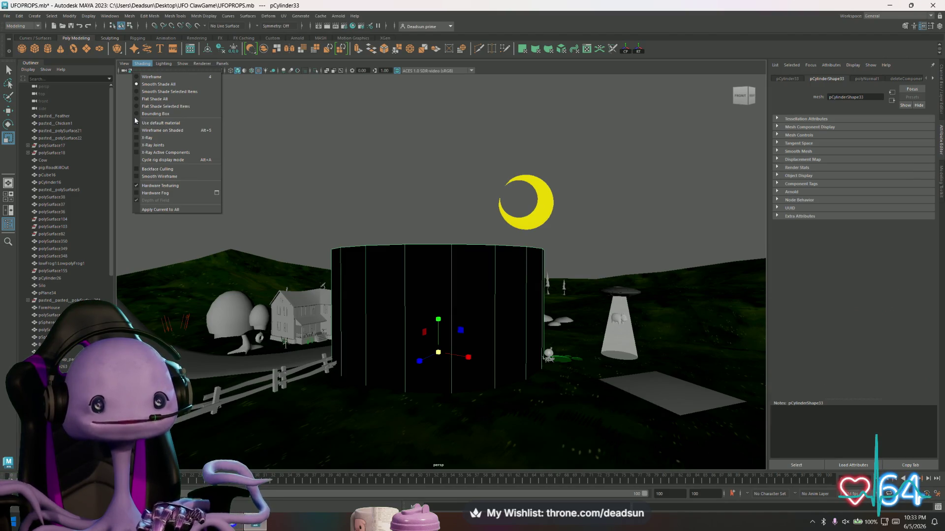
pyautogui.click(158, 168)
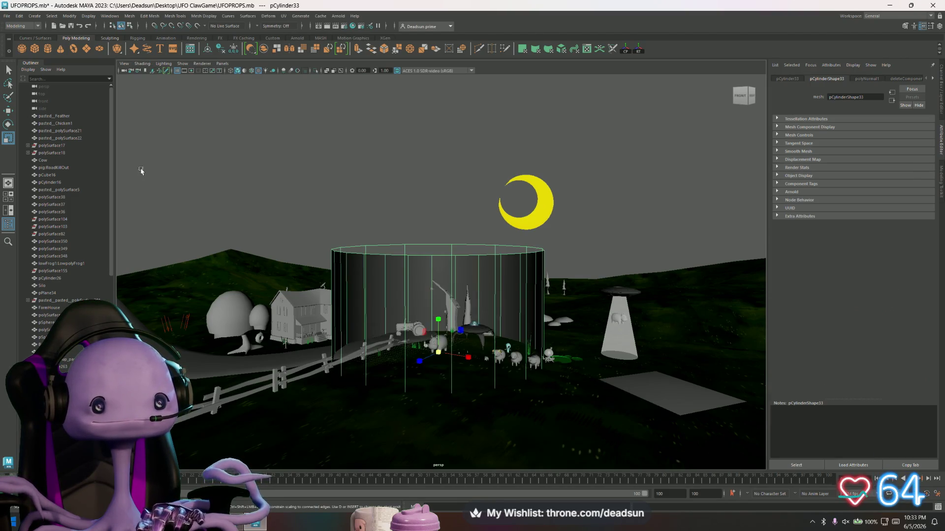
pyautogui.click(435, 208)
pyautogui.keyDown('alt'); pyautogui.moveTo(429, 248); pyautogui.dragTo(421, 264); pyautogui.keyUp('alt')
pyautogui.click(421, 265)
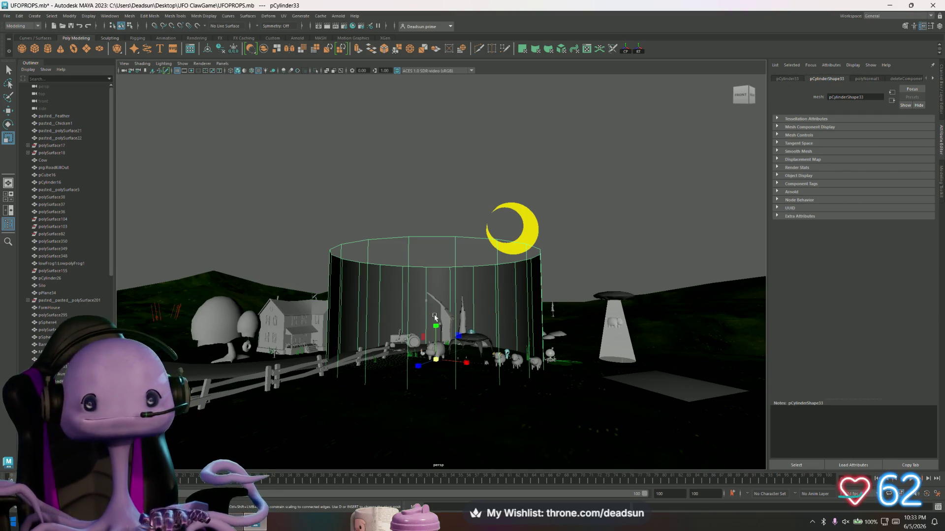
# Step: Scale the cylinder up to surround the whole farm terrain
pyautogui.moveTo(441, 359)
pyautogui.mouseDown()
pyautogui.moveTo(404, 367)
pyautogui.moveTo(677, 344)
pyautogui.moveTo(566, 343)
pyautogui.mouseUp()
pyautogui.scroll(-5, 566, 343)
pyautogui.scroll(5, 553, 332)
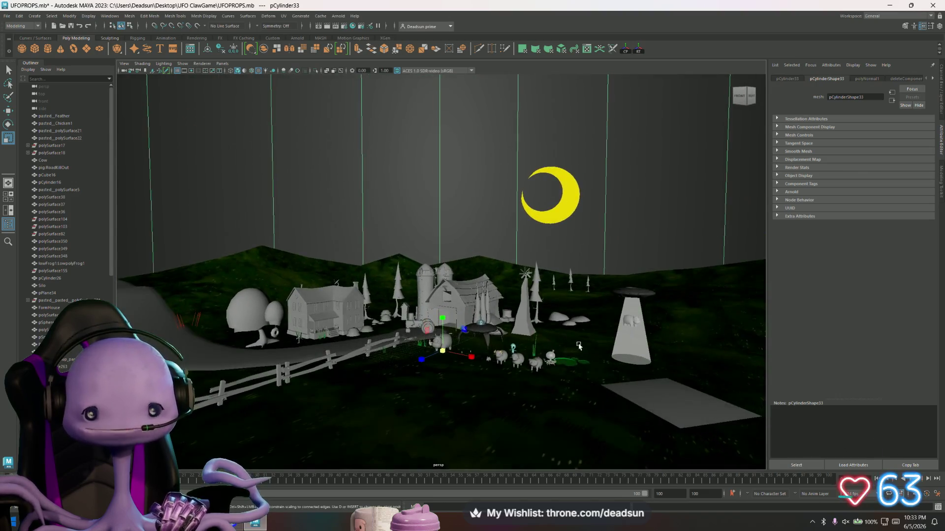
pyautogui.scroll(4, 551, 329)
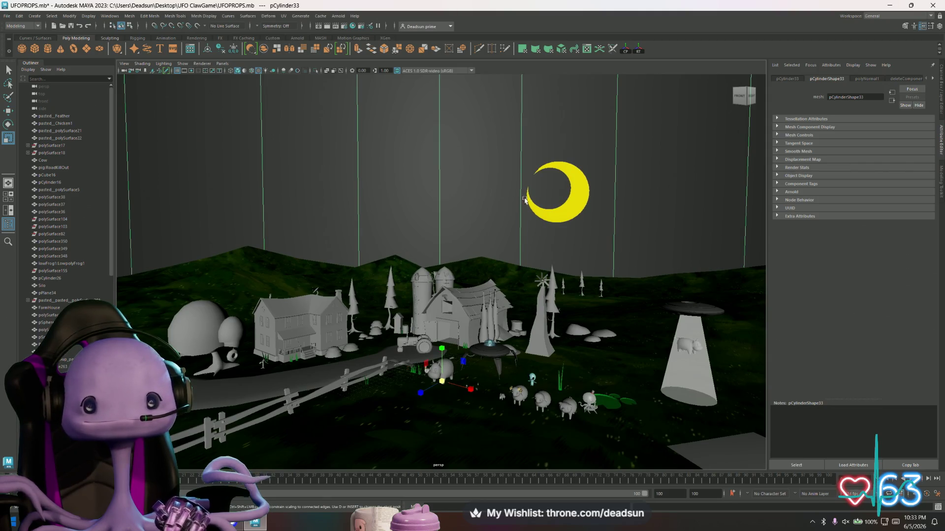
pyautogui.scroll(-5, 515, 200)
pyautogui.keyDown('alt'); pyautogui.moveTo(377, 146); pyautogui.dragTo(347, 152); pyautogui.keyUp('alt')
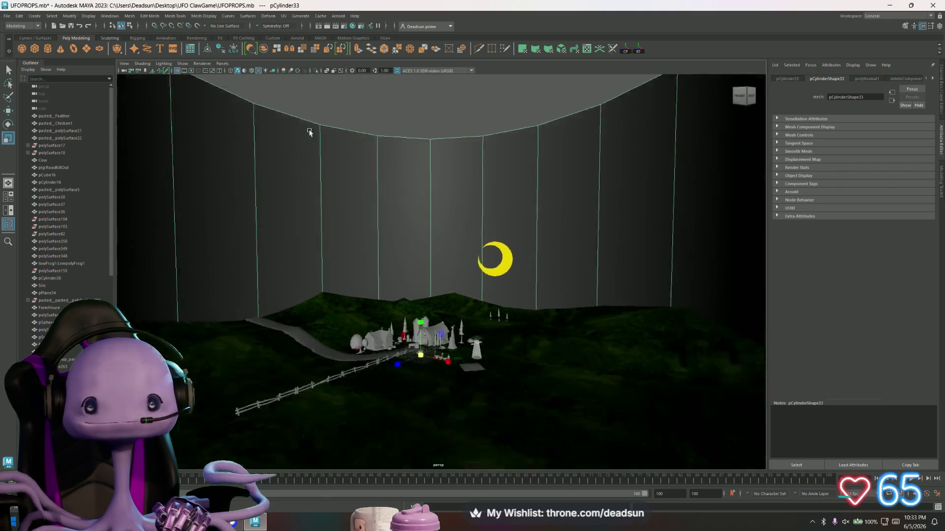
pyautogui.press('f')
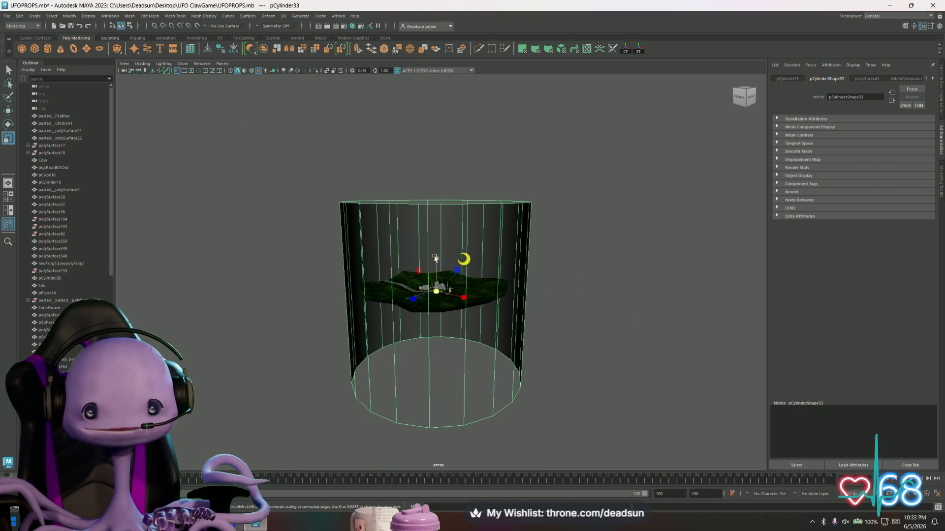
# Step: Shift the cylinder vertically around the terrain and open the UV Editor
pyautogui.press('w')
pyautogui.moveTo(435, 258)
pyautogui.mouseDown()
pyautogui.moveTo(435, 198)
pyautogui.moveTo(437, 230)
pyautogui.mouseUp()
pyautogui.press('r')
pyautogui.press('w')
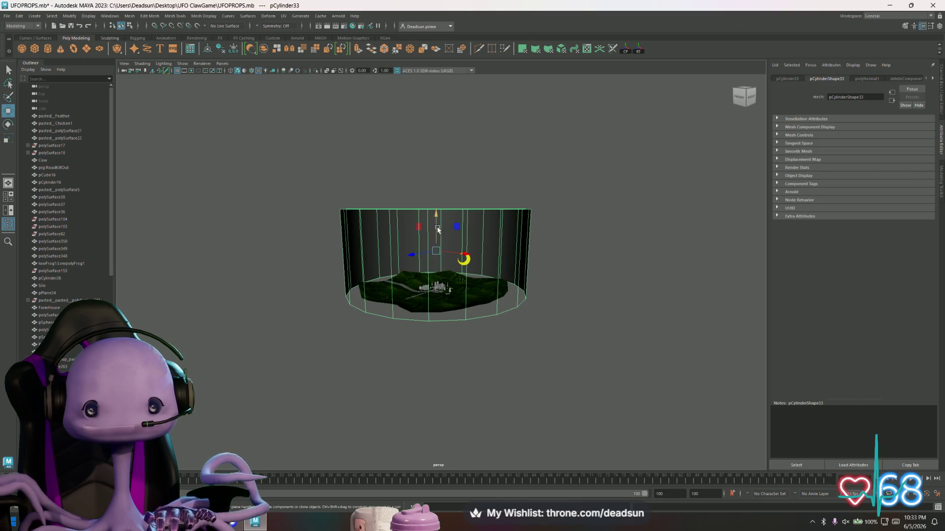
pyautogui.scroll(5, 503, 253)
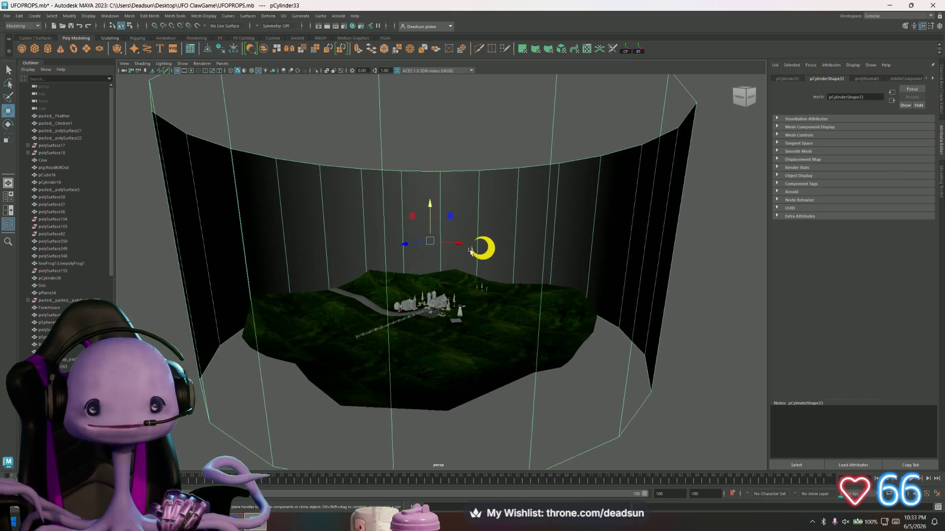
pyautogui.scroll(-5, 503, 253)
pyautogui.click(283, 16)
pyautogui.click(292, 32)
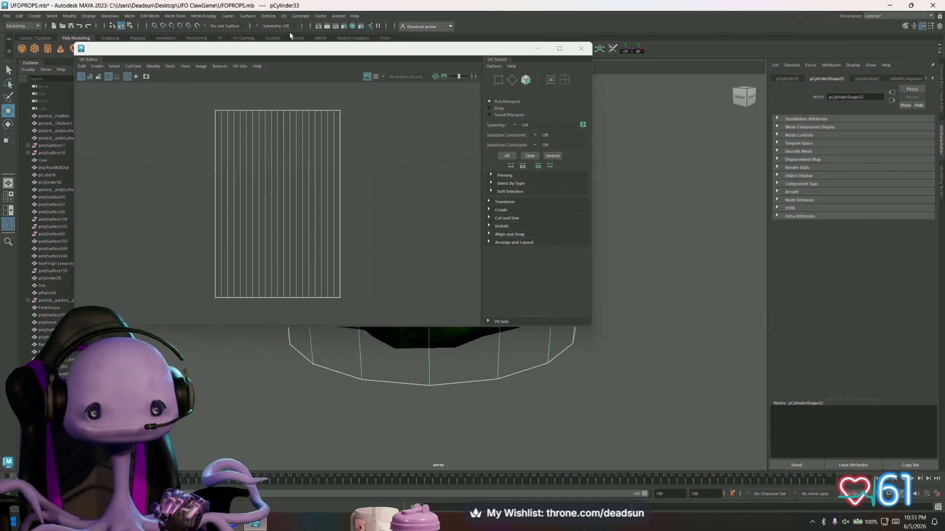
# Step: Select all 42 cylinder UVs and run Layout to fill the 0–1 square
pyautogui.moveTo(321, 55)
pyautogui.mouseDown()
pyautogui.moveTo(702, 130)
pyautogui.moveTo(600, 124)
pyautogui.mouseUp()
pyautogui.moveTo(449, 195)
pyautogui.keyDown('alt'); pyautogui.mouseDown(button='middle')
pyautogui.moveTo(392, 185)
pyautogui.moveTo(462, 191)
pyautogui.mouseUp(button='middle'); pyautogui.keyUp('alt')
pyautogui.scroll(-3, 534, 234)
pyautogui.moveTo(506, 240); pyautogui.dragTo(538, 239, button='right')
pyautogui.moveTo(468, 197); pyautogui.dragTo(590, 329)
pyautogui.click(414, 135)
pyautogui.click(460, 246)
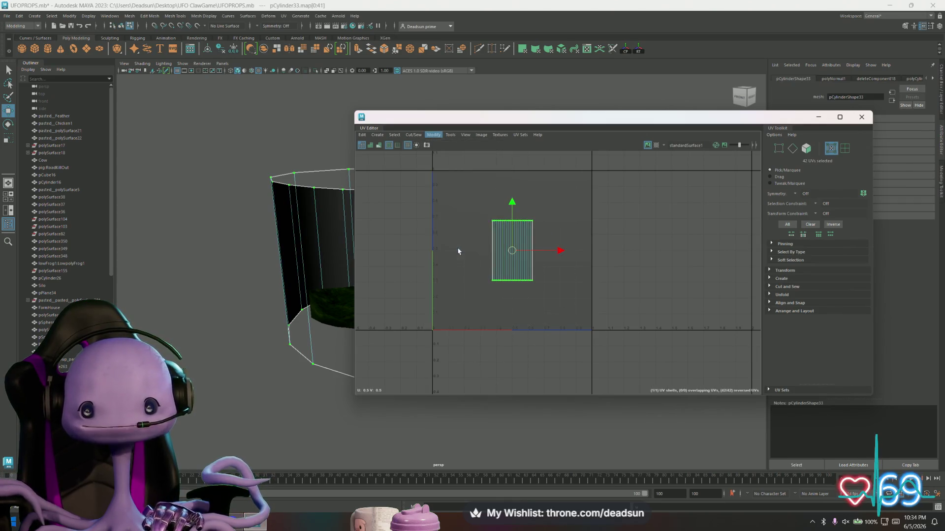
pyautogui.press('q')
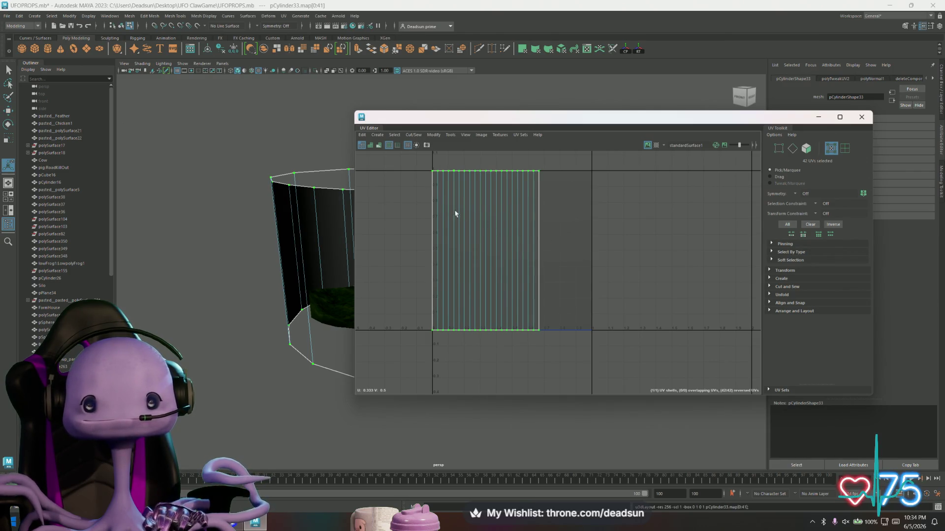
# Step: Review the Layout UVs options (256 packing resolution, 1024 map size) and close unchanged
pyautogui.click(432, 136)
pyautogui.click(498, 245)
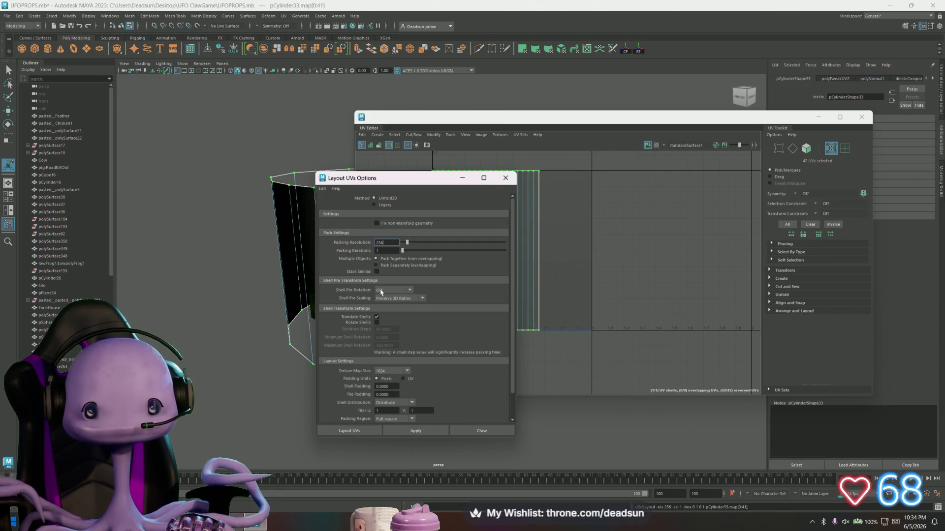
pyautogui.scroll(-2, 389, 328)
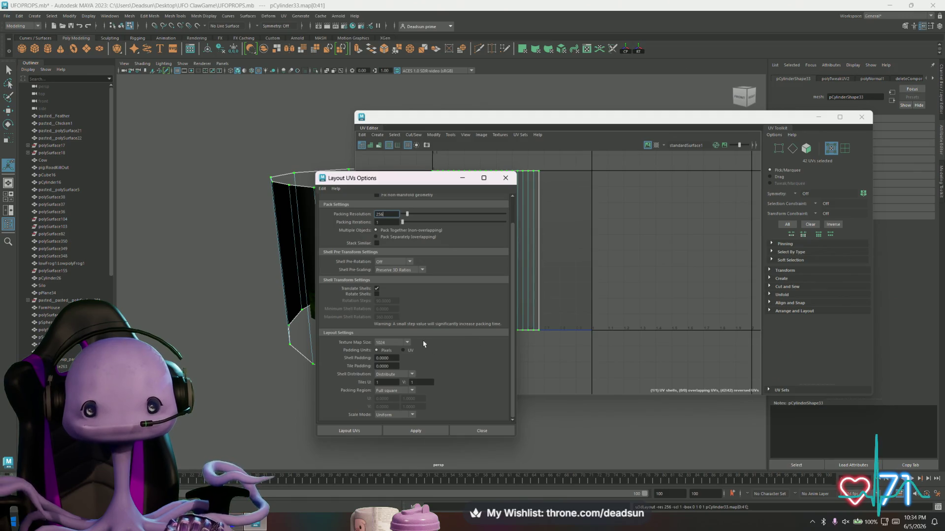
pyautogui.scroll(2, 416, 333)
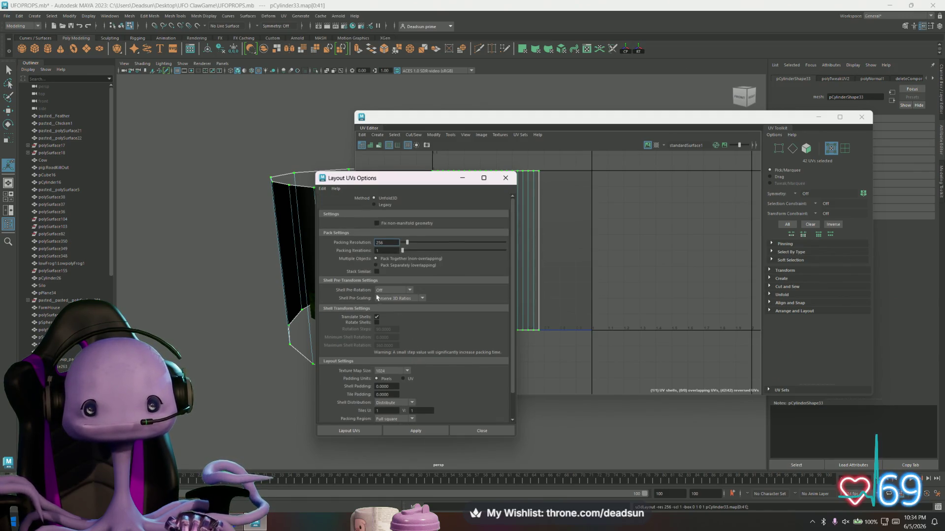
pyautogui.click(505, 177)
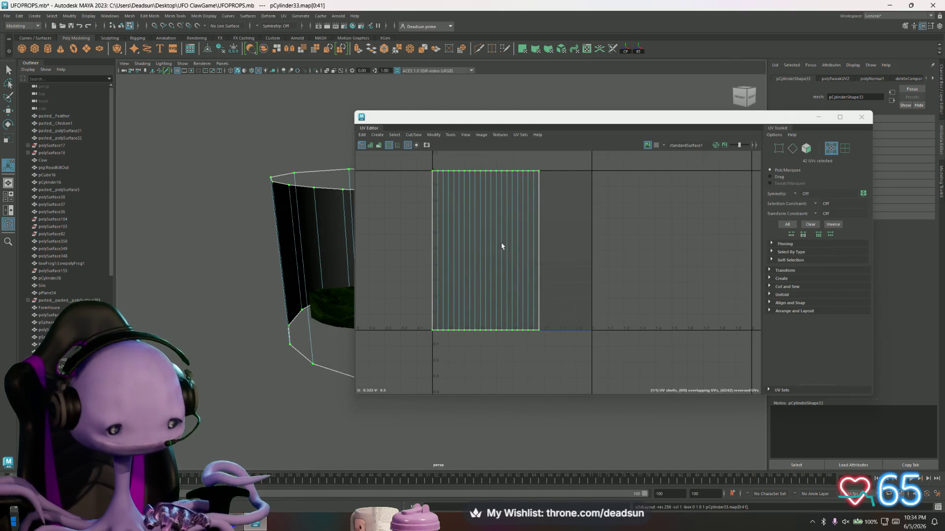
# Step: Shift the cylinder's UV shell right and stretch it wider along U
pyautogui.press('e')
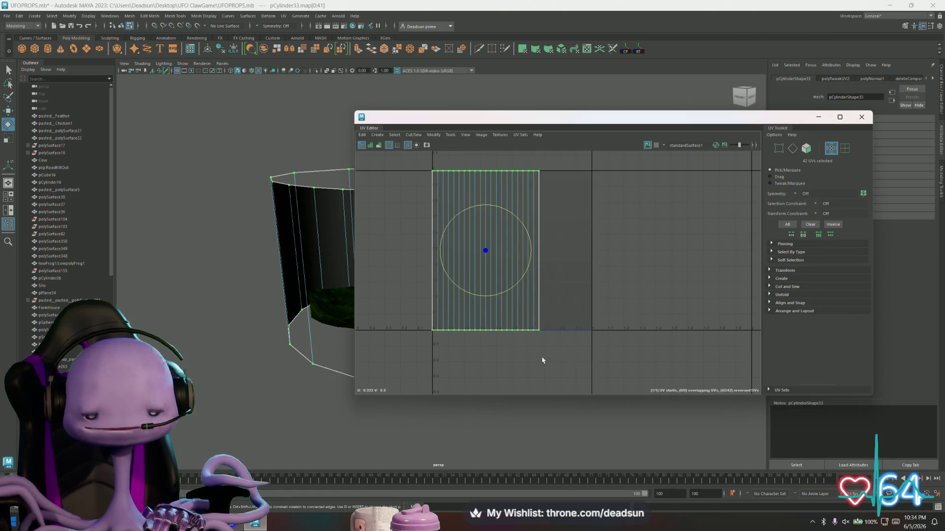
pyautogui.press('w')
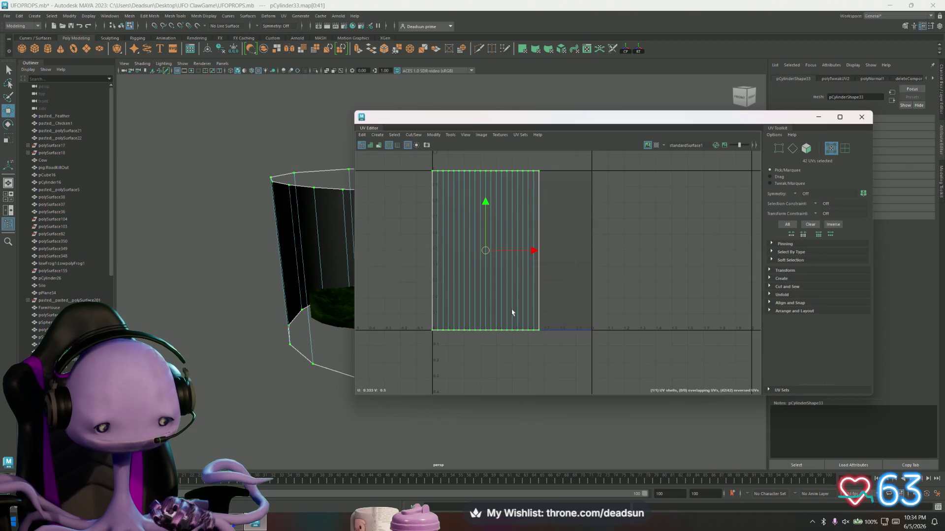
pyautogui.moveTo(534, 250); pyautogui.dragTo(560, 252)
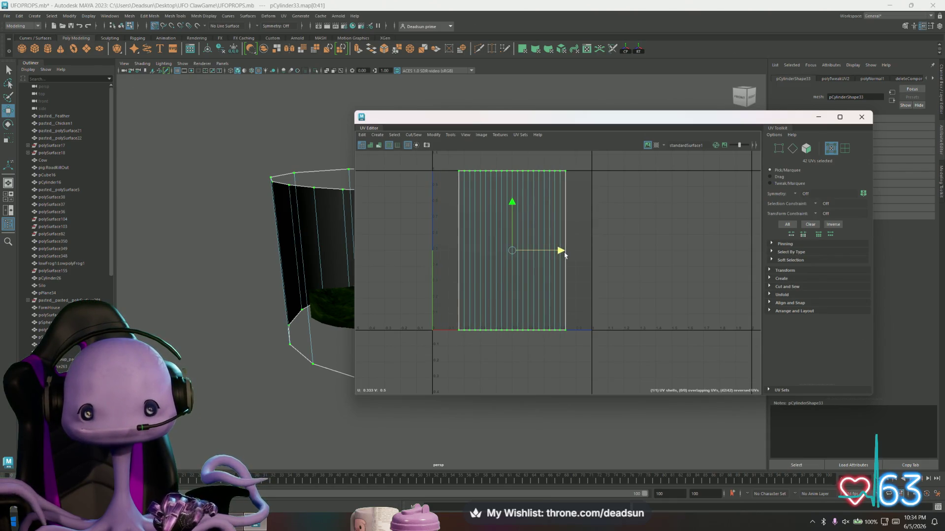
pyautogui.press('e')
pyautogui.press('r')
pyautogui.moveTo(560, 252); pyautogui.dragTo(583, 257)
# Step: Align the shell's left edge to U 0 and snap its bottom UV row onto V 0
pyautogui.moveTo(415, 171)
pyautogui.mouseDown()
pyautogui.moveTo(424, 329)
pyautogui.moveTo(435, 353)
pyautogui.mouseUp()
pyautogui.press('w')
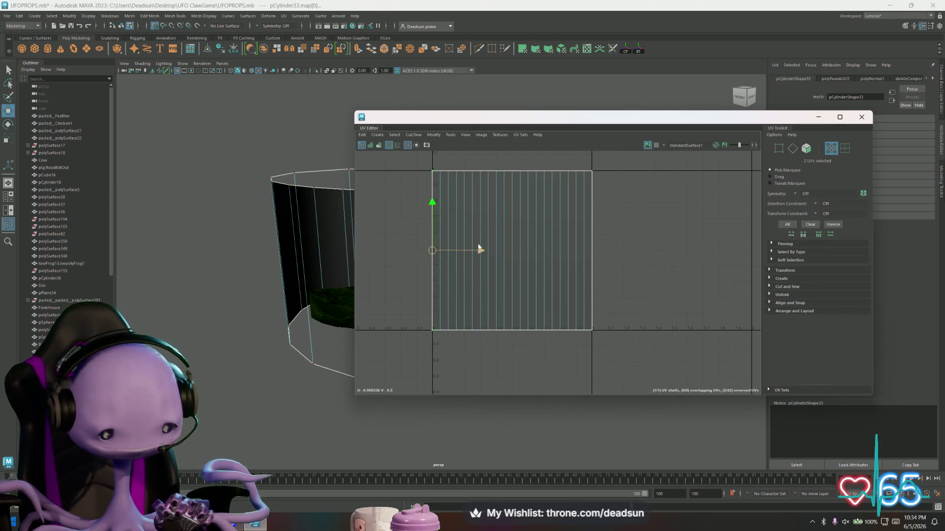
pyautogui.moveTo(481, 252)
pyautogui.mouseDown()
pyautogui.moveTo(464, 251)
pyautogui.moveTo(481, 251)
pyautogui.mouseUp()
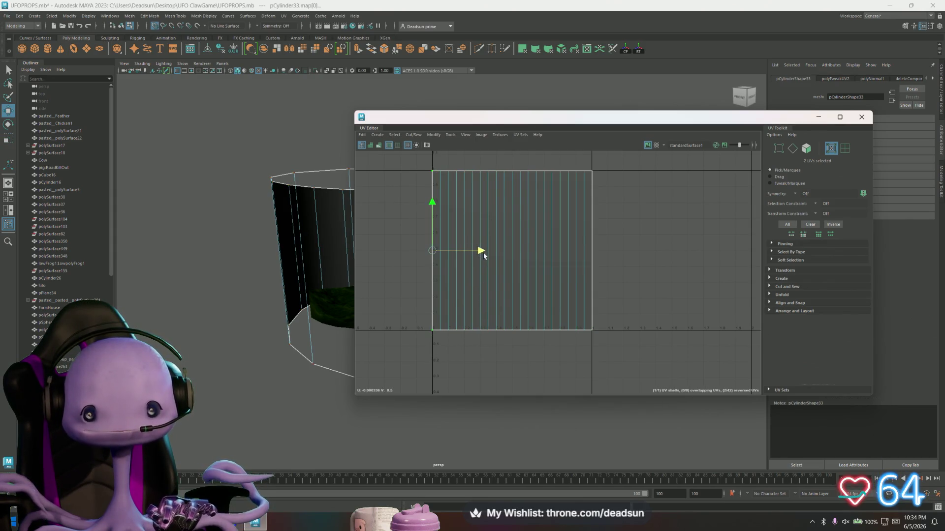
pyautogui.moveTo(606, 246); pyautogui.dragTo(591, 337)
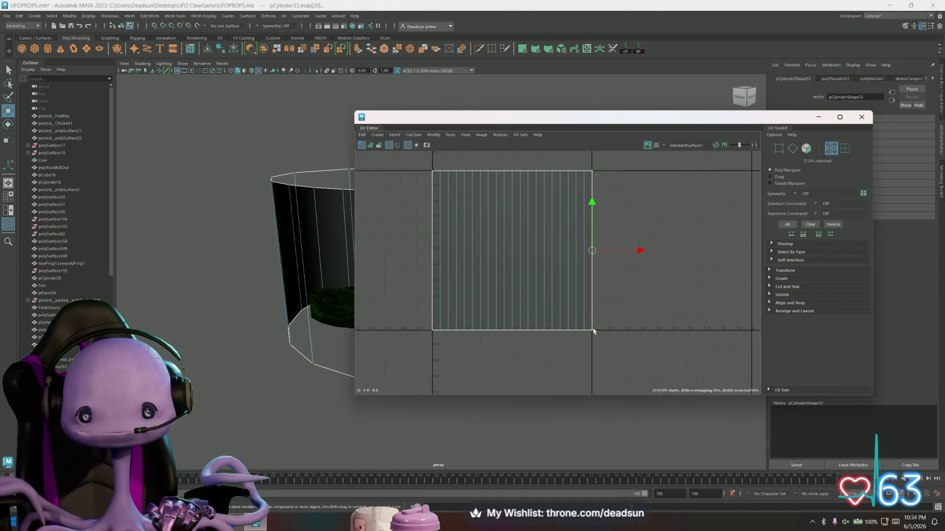
pyautogui.moveTo(424, 164); pyautogui.dragTo(601, 198)
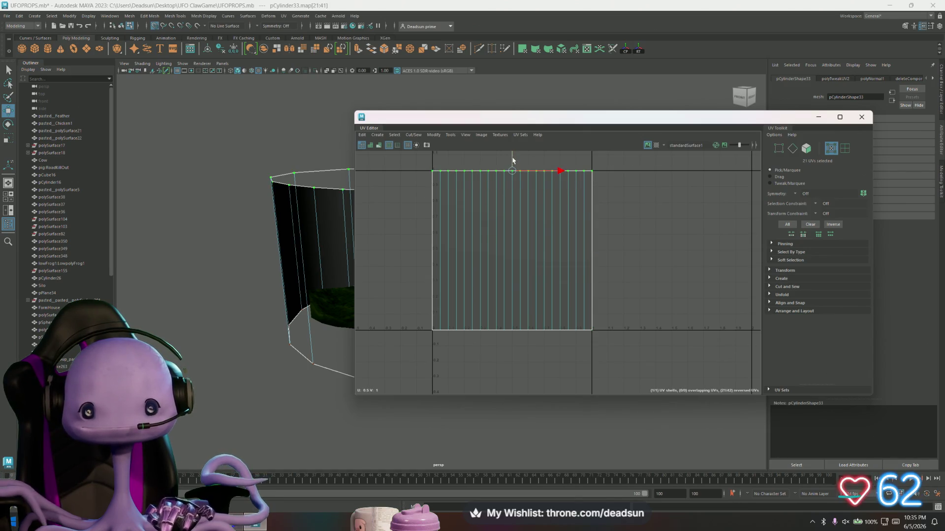
pyautogui.moveTo(411, 324); pyautogui.dragTo(625, 356)
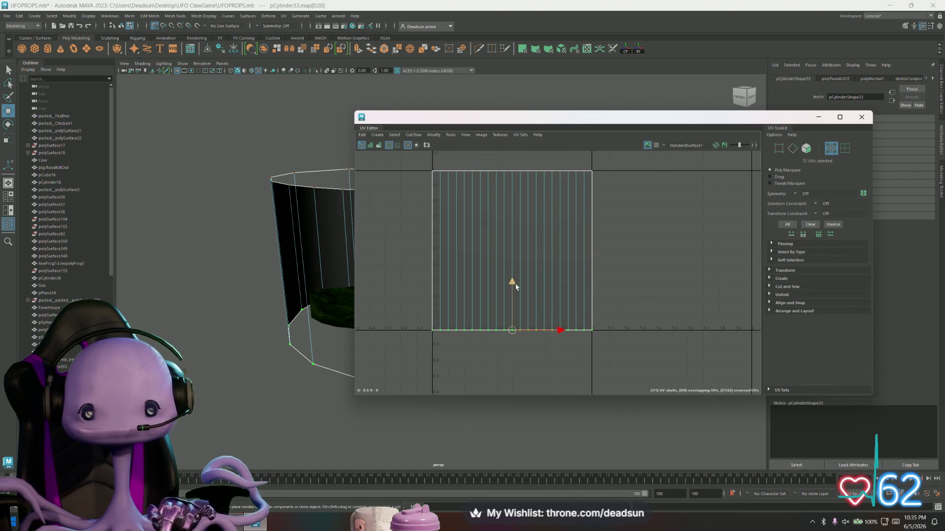
pyautogui.moveTo(514, 281); pyautogui.dragTo(513, 286)
# Step: Select an edge on the cylinder in edge mode and orbit to inspect it
pyautogui.press('F10')
pyautogui.click(303, 268)
pyautogui.keyDown('alt'); pyautogui.moveTo(303, 268); pyautogui.dragTo(304, 300); pyautogui.keyUp('alt')
pyautogui.moveTo(421, 117)
pyautogui.mouseDown()
pyautogui.moveTo(676, 112)
pyautogui.moveTo(635, 123)
pyautogui.mouseUp()
pyautogui.keyDown('alt'); pyautogui.moveTo(374, 320); pyautogui.dragTo(350, 339); pyautogui.keyUp('alt')
pyautogui.keyDown('alt'); pyautogui.moveTo(367, 345); pyautogui.dragTo(399, 256); pyautogui.keyUp('alt')
# Step: Return to object mode and rotate the backdrop cylinder about its vertical axis
pyautogui.moveTo(421, 237); pyautogui.dragTo(435, 229, button='right')
pyautogui.click(433, 148)
pyautogui.click(432, 211)
pyautogui.press('e')
pyautogui.moveTo(464, 279); pyautogui.dragTo(422, 285)
# Step: Close the UV Editor and view the scene from above
pyautogui.moveTo(761, 121); pyautogui.dragTo(440, 160)
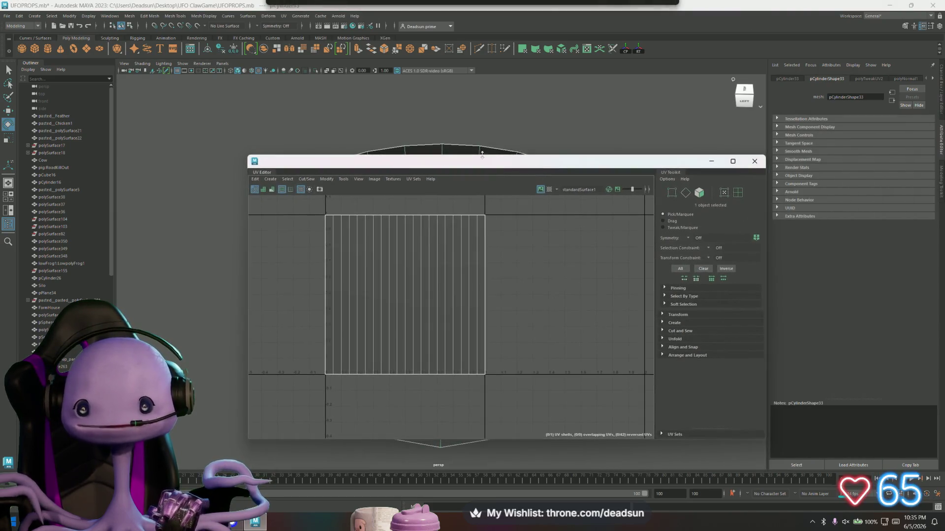
pyautogui.click(754, 161)
pyautogui.moveTo(566, 221)
pyautogui.keyDown('alt'); pyautogui.mouseDown()
pyautogui.moveTo(572, 345)
pyautogui.moveTo(455, 268)
pyautogui.moveTo(479, 328)
pyautogui.moveTo(468, 279)
pyautogui.mouseUp(); pyautogui.keyUp('alt')
pyautogui.scroll(5, 572, 362)
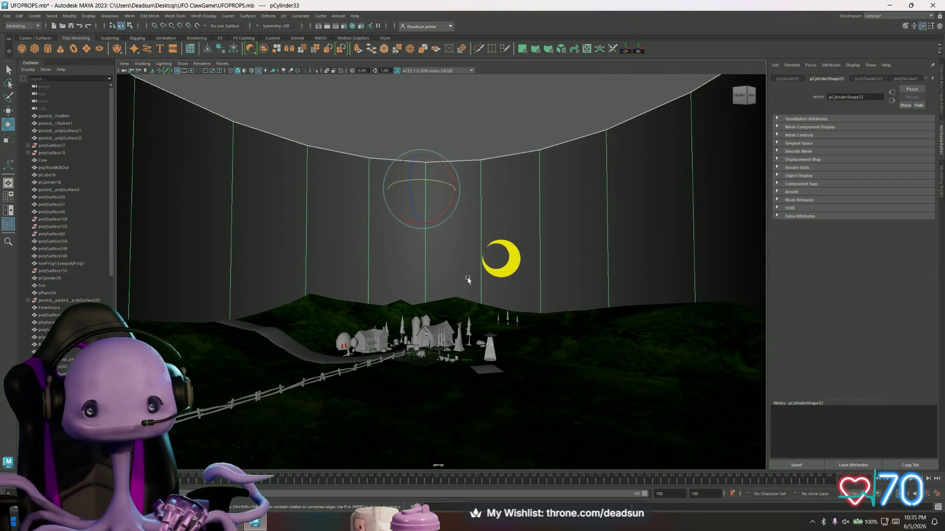
# Step: Raise the backdrop wall's top vertex ring along Y and frame the cylinder
pyautogui.press('w')
pyautogui.moveTo(427, 129)
pyautogui.mouseDown()
pyautogui.moveTo(427, 101)
pyautogui.moveTo(424, 150)
pyautogui.mouseUp()
pyautogui.press('f')
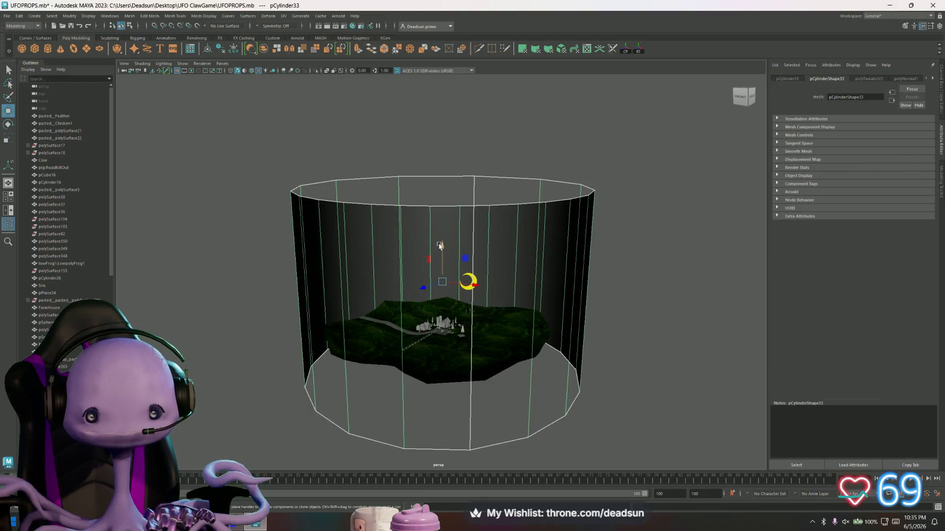
pyautogui.moveTo(442, 231)
pyautogui.keyDown('alt'); pyautogui.mouseDown(button='right')
pyautogui.moveTo(484, 388)
pyautogui.moveTo(481, 414)
pyautogui.moveTo(465, 405)
pyautogui.mouseUp(button='right'); pyautogui.keyUp('alt')
pyautogui.moveTo(465, 404)
pyautogui.keyDown('alt'); pyautogui.mouseDown()
pyautogui.moveTo(442, 399)
pyautogui.moveTo(430, 374)
pyautogui.mouseUp(); pyautogui.keyUp('alt')
pyautogui.moveTo(431, 374)
pyautogui.keyDown('alt'); pyautogui.mouseDown(button='right')
pyautogui.moveTo(326, 341)
pyautogui.moveTo(344, 369)
pyautogui.moveTo(373, 381)
pyautogui.moveTo(348, 348)
pyautogui.moveTo(347, 305)
pyautogui.mouseUp(button='right'); pyautogui.keyUp('alt')
# Step: Select the cylinder's bottom rim edge loop and scale it down slightly
pyautogui.click(362, 332)
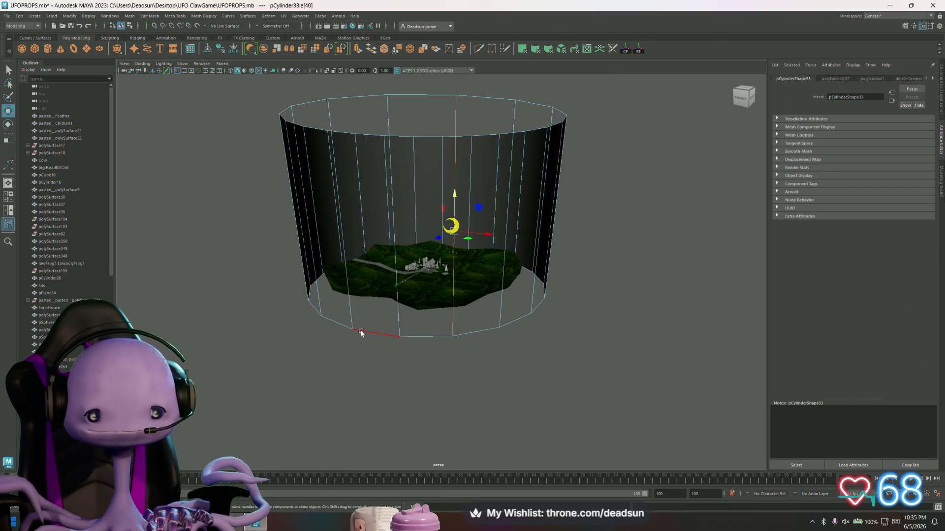
pyautogui.press('r')
pyautogui.moveTo(428, 278); pyautogui.dragTo(422, 282)
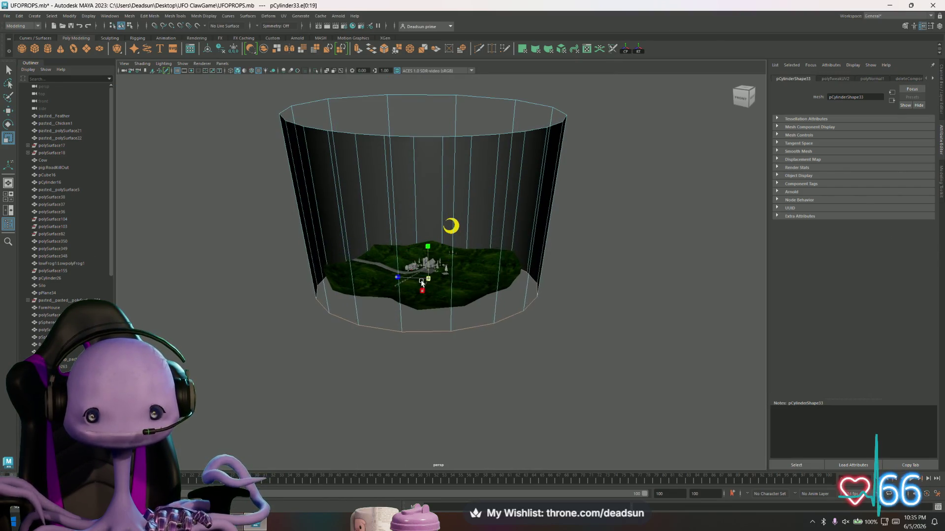
pyautogui.keyDown('alt'); pyautogui.moveTo(417, 281); pyautogui.dragTo(581, 386, button='right'); pyautogui.keyUp('alt')
pyautogui.moveTo(581, 386)
pyautogui.keyDown('alt'); pyautogui.mouseDown()
pyautogui.moveTo(525, 356)
pyautogui.moveTo(536, 383)
pyautogui.moveTo(526, 357)
pyautogui.moveTo(492, 426)
pyautogui.moveTo(511, 355)
pyautogui.mouseUp(); pyautogui.keyUp('alt')
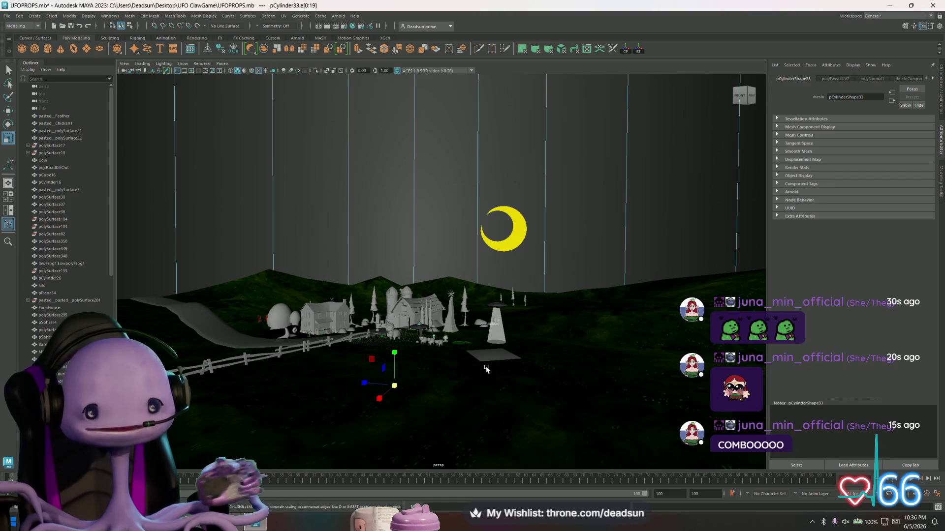
pyautogui.scroll(3, 457, 386)
pyautogui.keyDown('alt'); pyautogui.moveTo(457, 386); pyautogui.dragTo(534, 340); pyautogui.keyUp('alt')
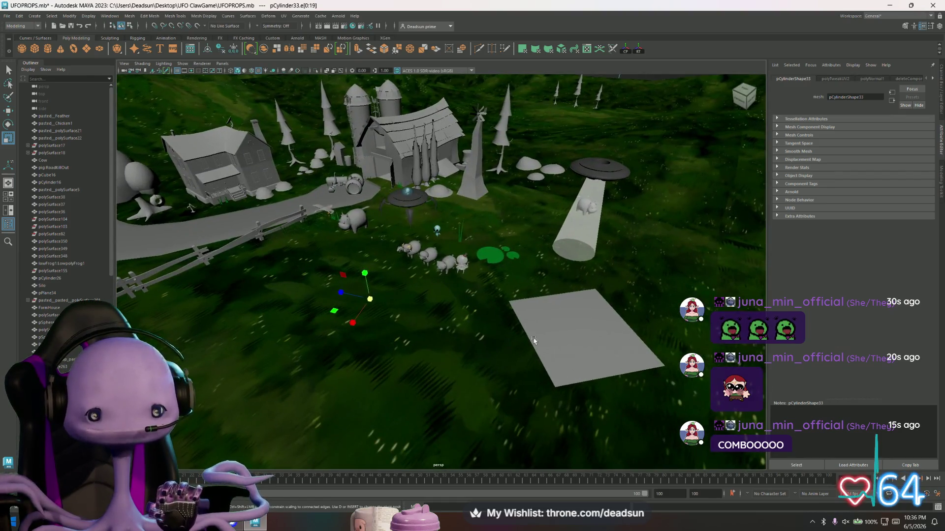
pyautogui.click(413, 251)
pyautogui.click(404, 194)
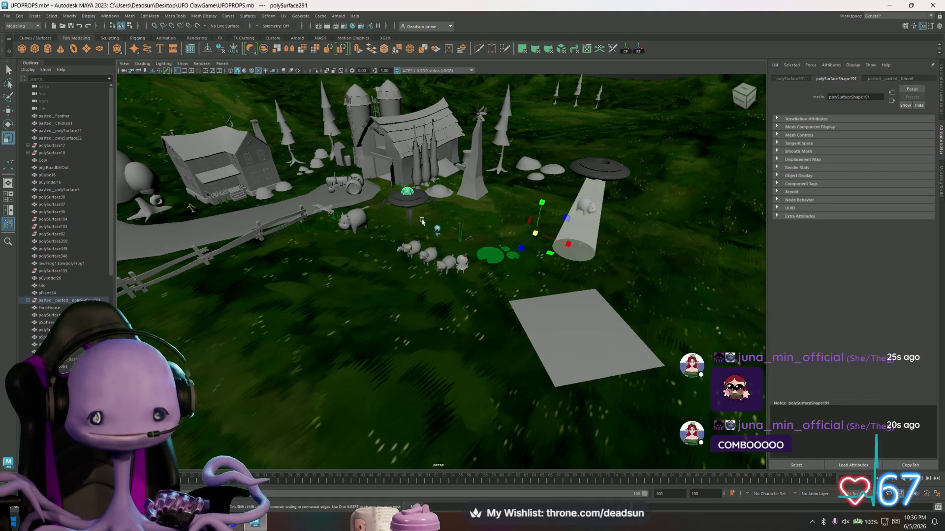
pyautogui.press('f')
pyautogui.moveTo(423, 330)
pyautogui.keyDown('alt'); pyautogui.mouseDown()
pyautogui.moveTo(435, 322)
pyautogui.moveTo(212, 283)
pyautogui.moveTo(255, 305)
pyautogui.moveTo(295, 276)
pyautogui.moveTo(334, 266)
pyautogui.moveTo(363, 283)
pyautogui.moveTo(648, 295)
pyautogui.mouseUp(); pyautogui.keyUp('alt')
pyautogui.scroll(10, 502, 326)
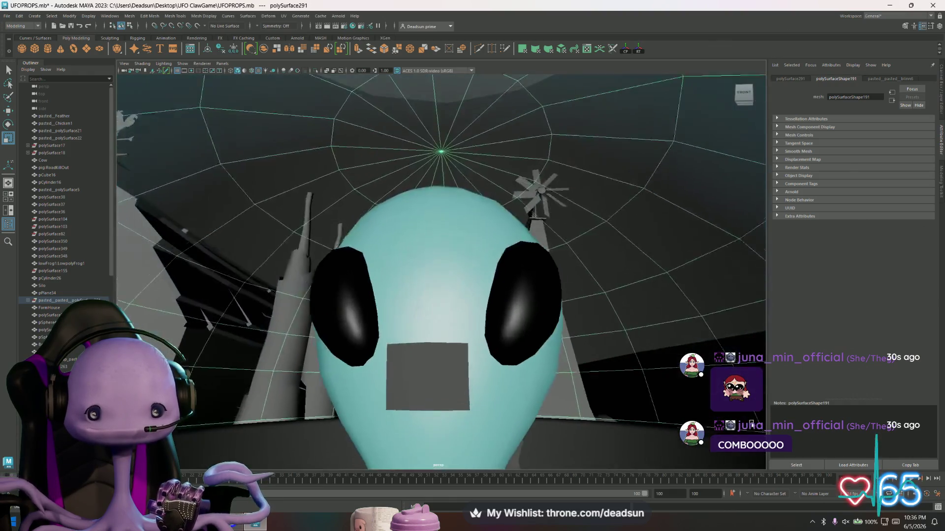
pyautogui.click(479, 338)
pyautogui.keyDown('alt'); pyautogui.moveTo(479, 338); pyautogui.dragTo(438, 246, button='middle'); pyautogui.keyUp('alt')
pyautogui.scroll(-10, 482, 299)
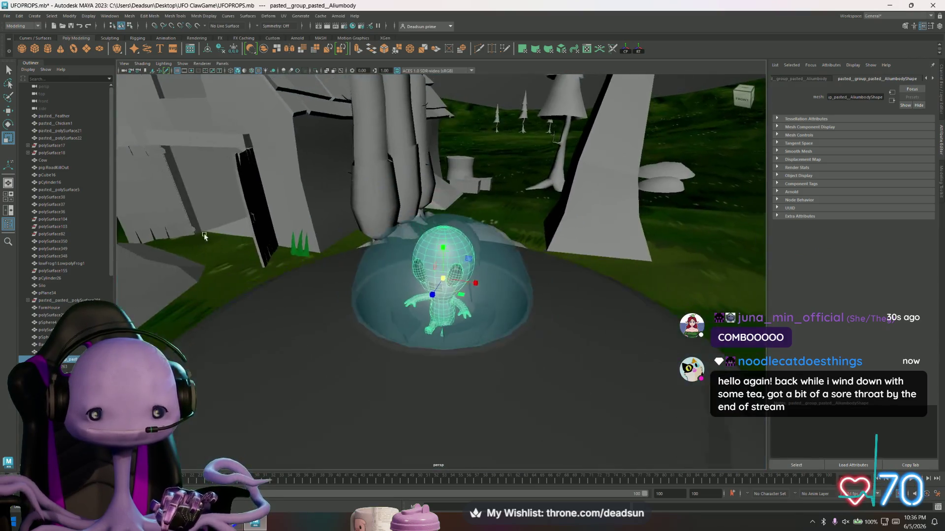
pyautogui.keyDown('alt'); pyautogui.moveTo(427, 317); pyautogui.dragTo(416, 313); pyautogui.keyUp('alt')
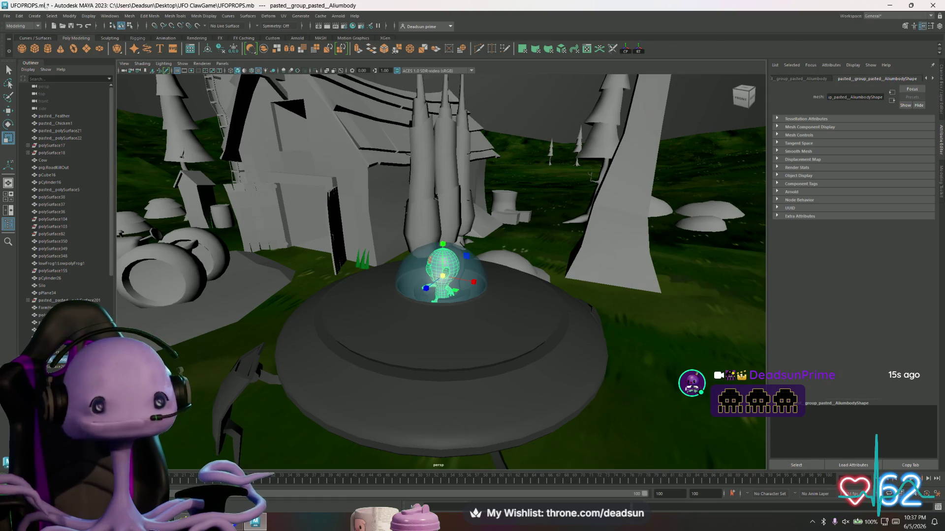
pyautogui.scroll(-5, 643, 219)
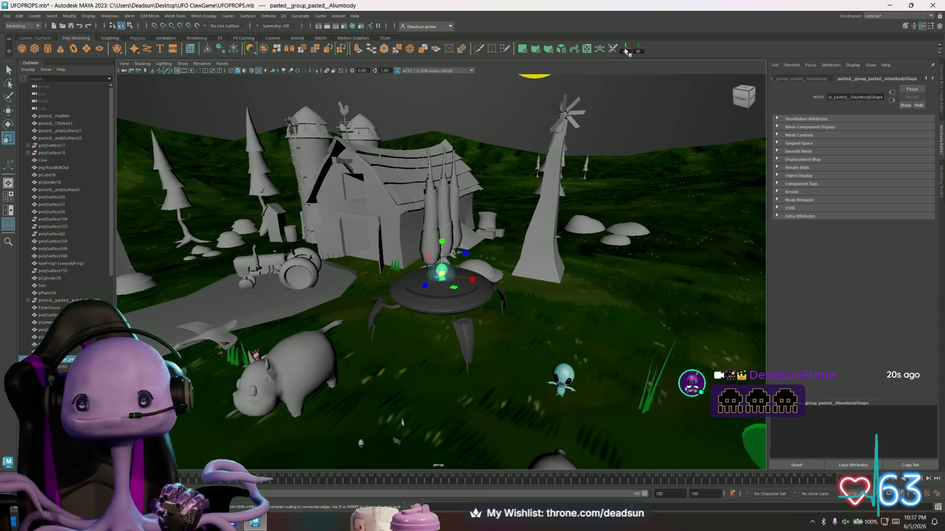
pyautogui.keyDown('alt'); pyautogui.moveTo(655, 98); pyautogui.dragTo(709, 128); pyautogui.keyUp('alt')
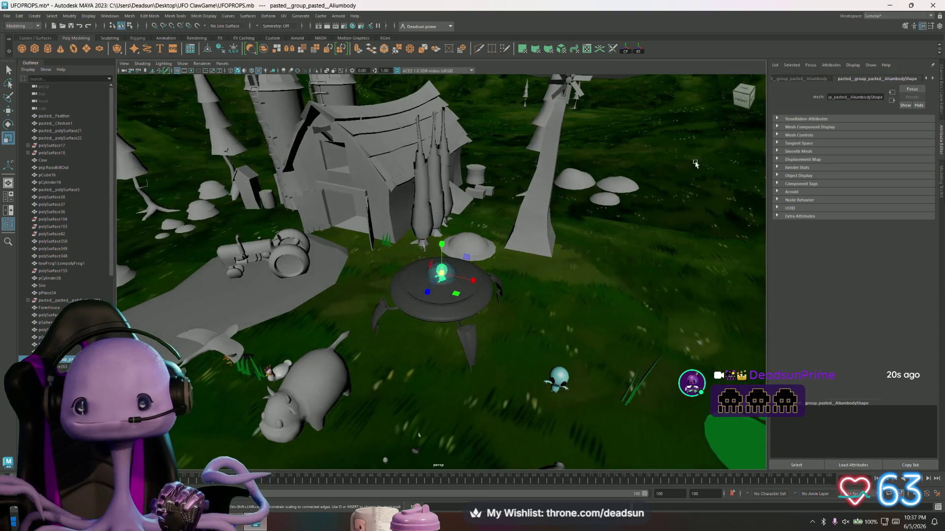
# Step: Move the cow along X until its Translate X reads 23.139
pyautogui.click(796, 80)
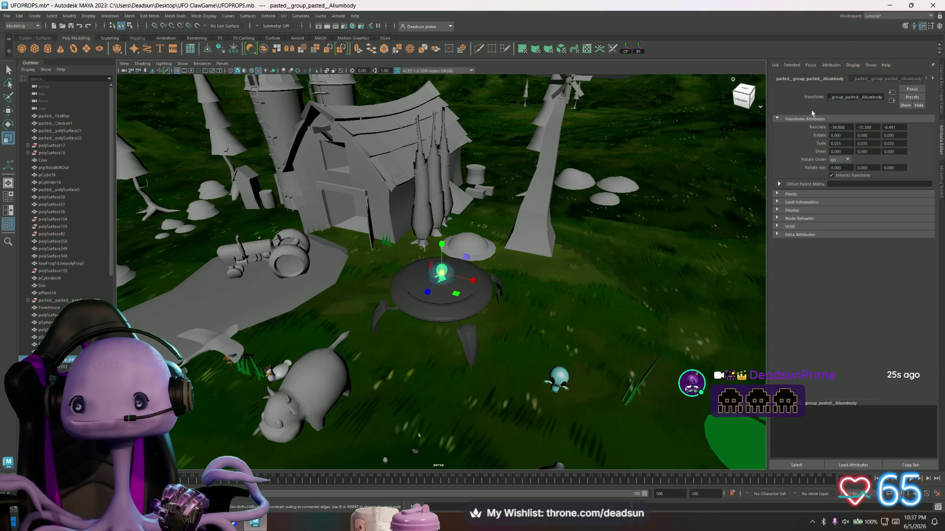
pyautogui.moveTo(440, 261)
pyautogui.keyDown('alt'); pyautogui.mouseDown()
pyautogui.moveTo(527, 259)
pyautogui.moveTo(458, 285)
pyautogui.moveTo(688, 374)
pyautogui.moveTo(590, 324)
pyautogui.moveTo(594, 335)
pyautogui.mouseUp(); pyautogui.keyUp('alt')
pyautogui.click(409, 302)
pyautogui.press('w')
pyautogui.moveTo(640, 366); pyautogui.dragTo(704, 373)
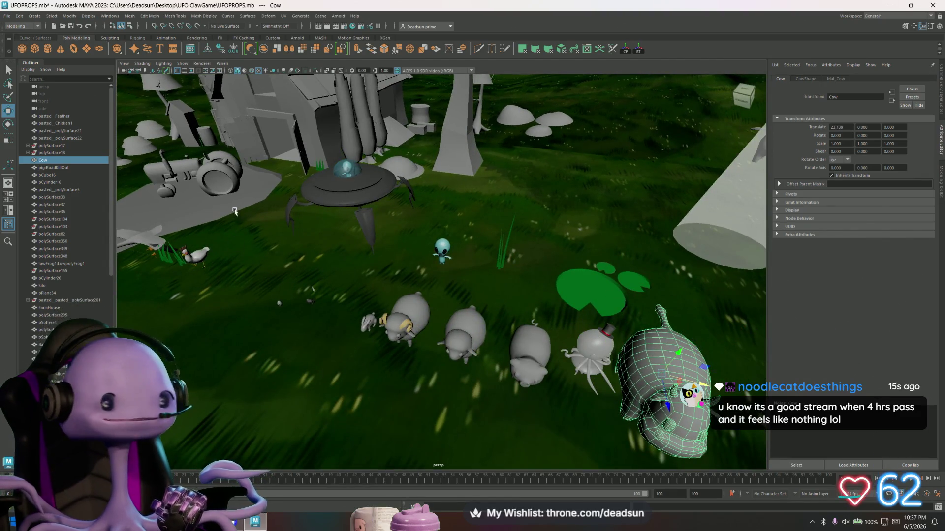
# Step: Reselect the alien body and orbit back to show the whole UFO
pyautogui.scroll(5, 335, 197)
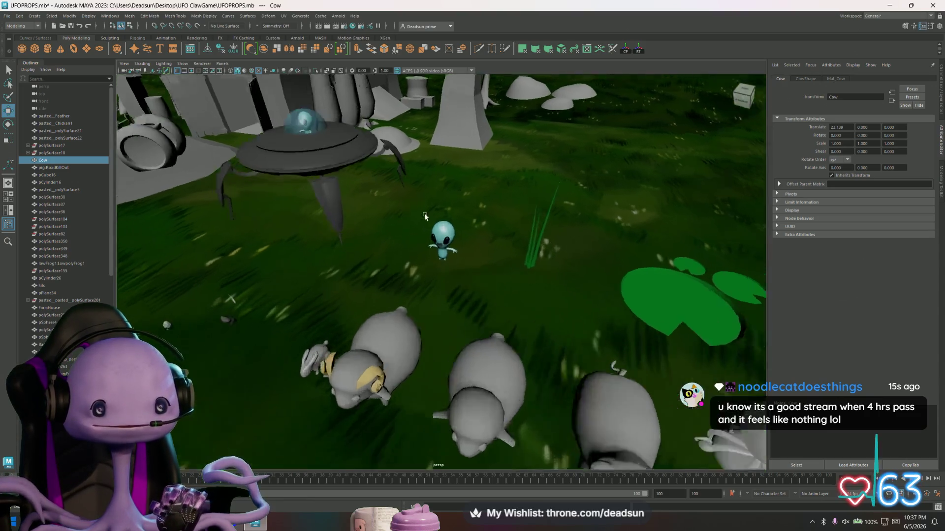
pyautogui.keyDown('alt'); pyautogui.moveTo(336, 202); pyautogui.dragTo(399, 310); pyautogui.keyUp('alt')
pyautogui.scroll(5, 399, 310)
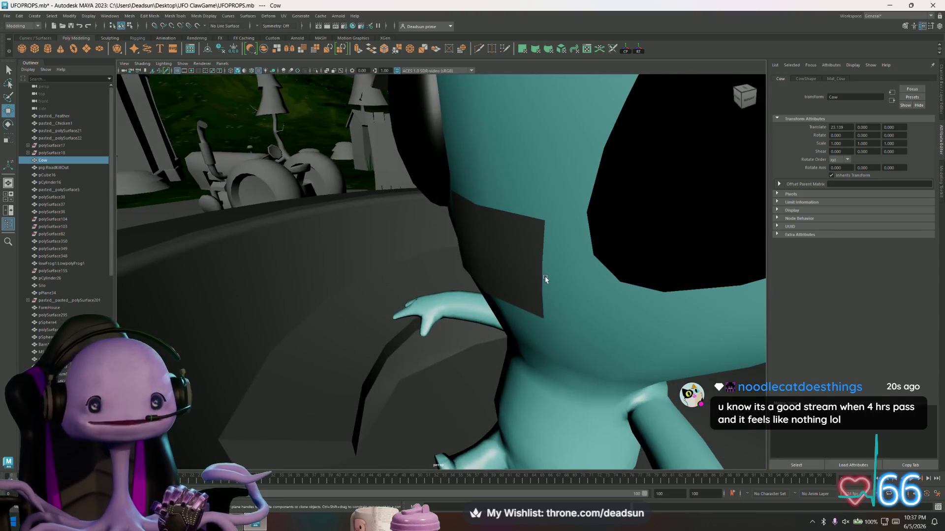
pyautogui.click(545, 279)
pyautogui.scroll(-10, 545, 279)
pyautogui.moveTo(492, 275)
pyautogui.keyDown('alt'); pyautogui.mouseDown()
pyautogui.moveTo(353, 268)
pyautogui.moveTo(415, 296)
pyautogui.mouseUp(); pyautogui.keyUp('alt')
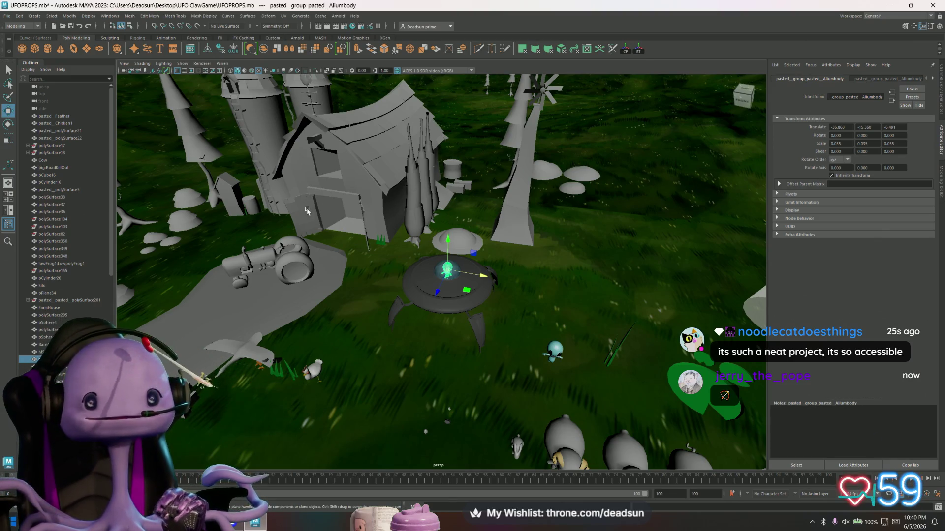
pyautogui.scroll(-10, 343, 254)
pyautogui.moveTo(343, 255)
pyautogui.keyDown('alt'); pyautogui.mouseDown()
pyautogui.moveTo(409, 294)
pyautogui.moveTo(449, 221)
pyautogui.mouseUp(); pyautogui.keyUp('alt')
pyautogui.scroll(5, 448, 221)
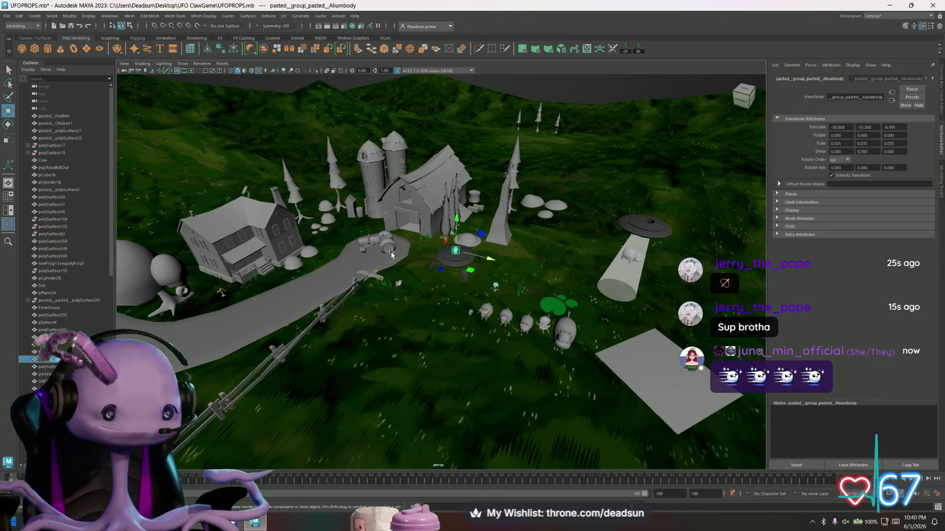
pyautogui.scroll(3, 389, 253)
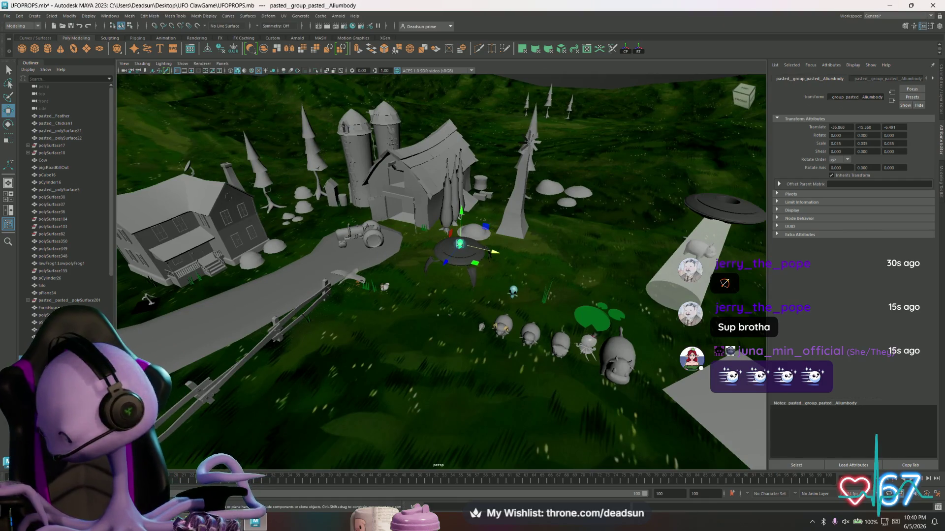
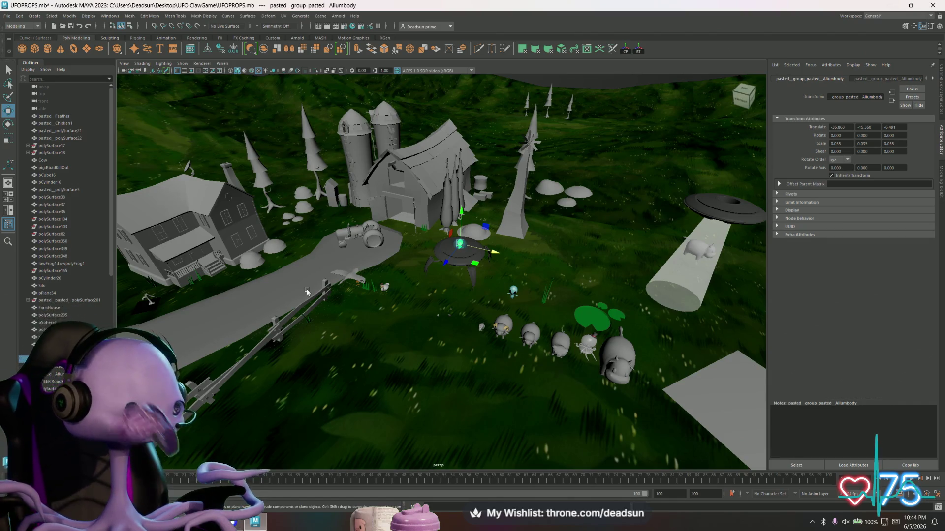
# Step: Zoom in on the UFO and select the small alien seated inside its glass dome
pyautogui.click(285, 274)
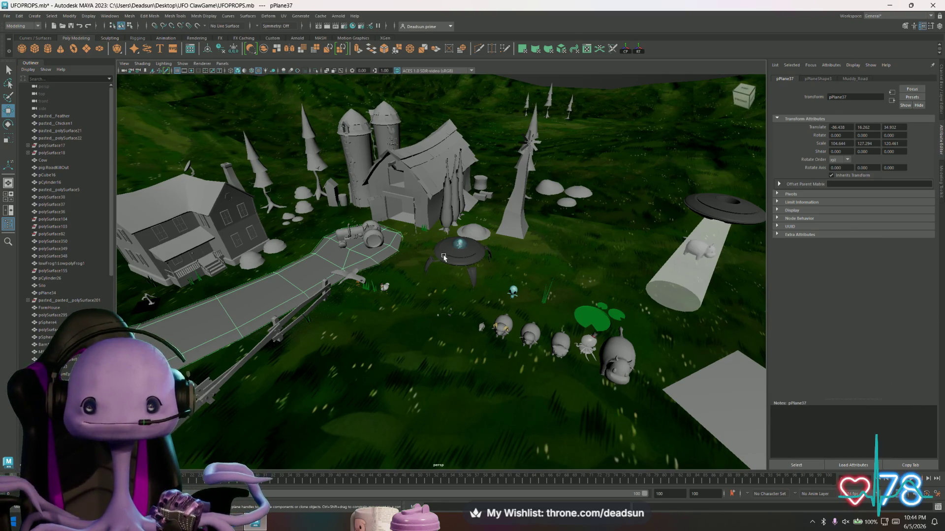
pyautogui.scroll(10, 443, 262)
pyautogui.scroll(10, 359, 274)
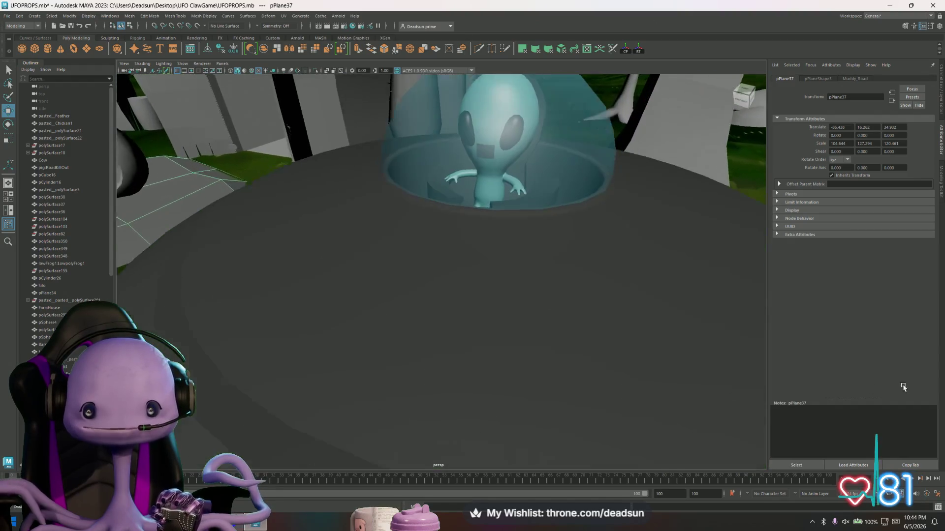
pyautogui.scroll(5, 401, 245)
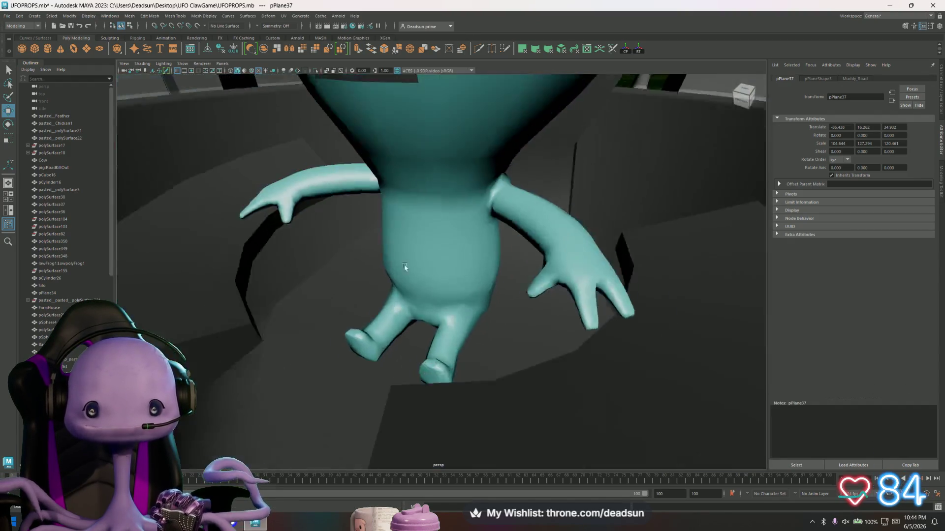
pyautogui.click(401, 245)
pyautogui.scroll(-15, 302, 241)
pyautogui.moveTo(302, 242)
pyautogui.keyDown('alt'); pyautogui.mouseDown()
pyautogui.moveTo(403, 312)
pyautogui.moveTo(421, 297)
pyautogui.mouseUp(); pyautogui.keyUp('alt')
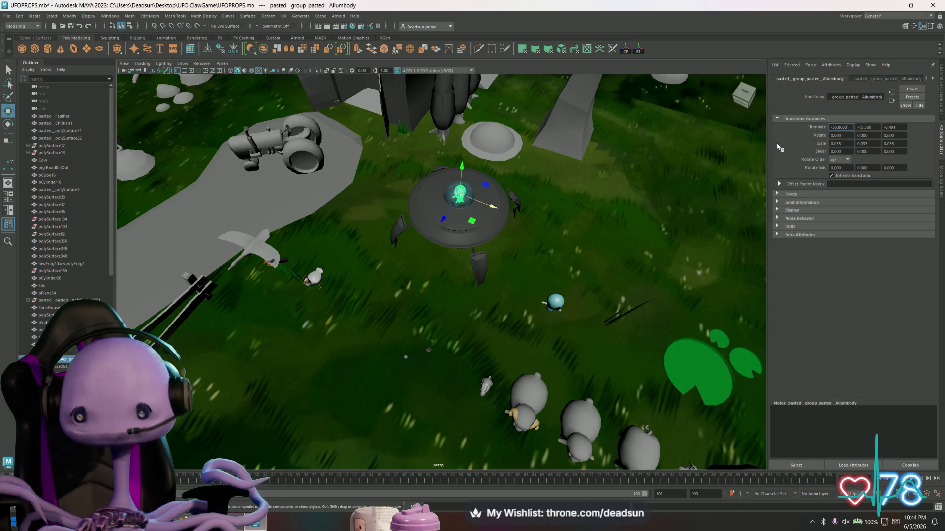
pyautogui.click(840, 127)
# Step: Set the alien's Translate X, Y and Z to 0 to move it to the origin
pyautogui.write('0')
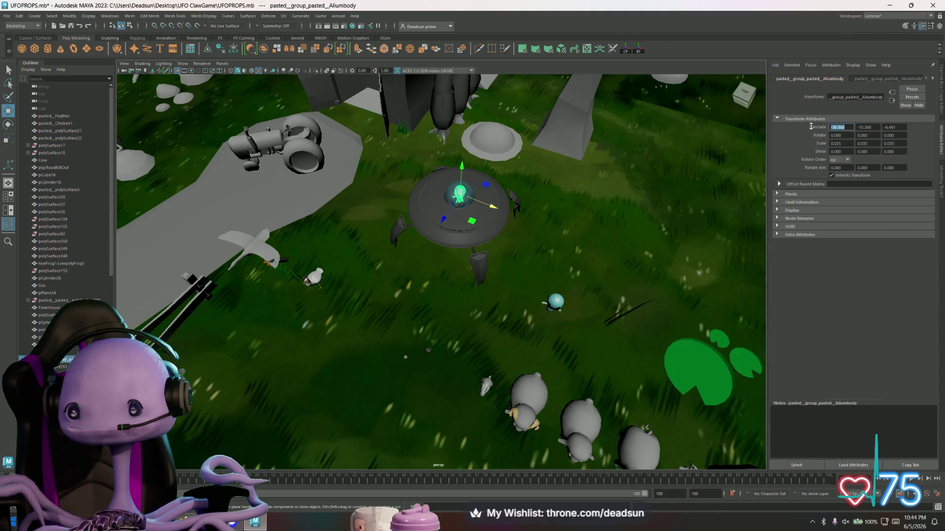
pyautogui.press('Return')
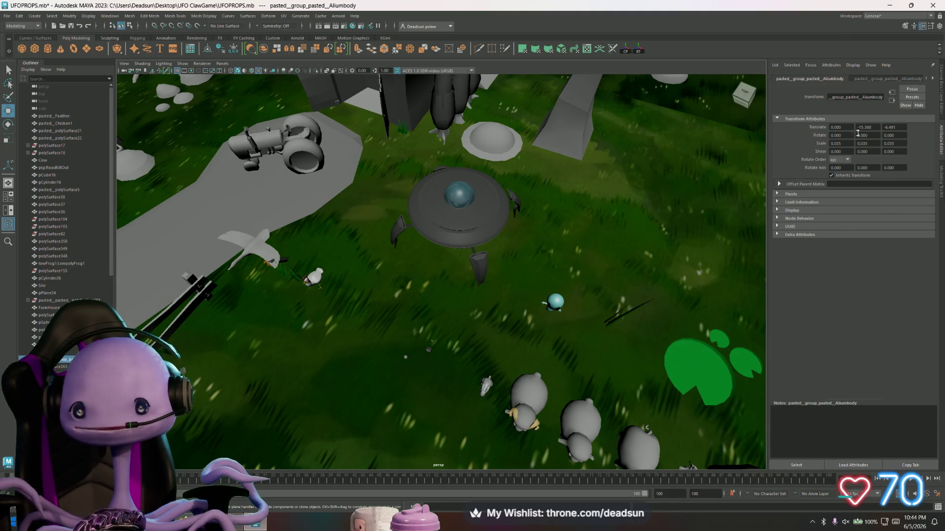
pyautogui.click(874, 129)
pyautogui.write('0')
pyautogui.press('Return')
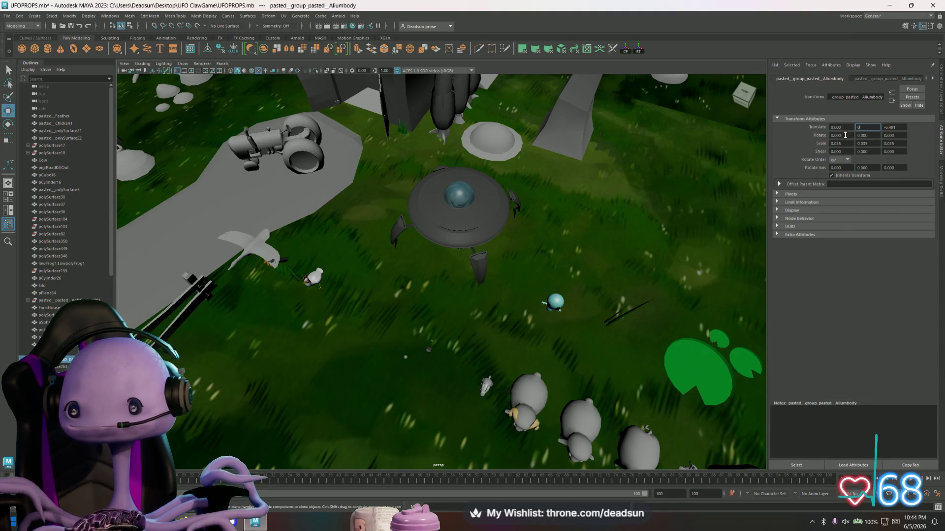
pyautogui.click(905, 127)
pyautogui.write('0')
pyautogui.press('Return')
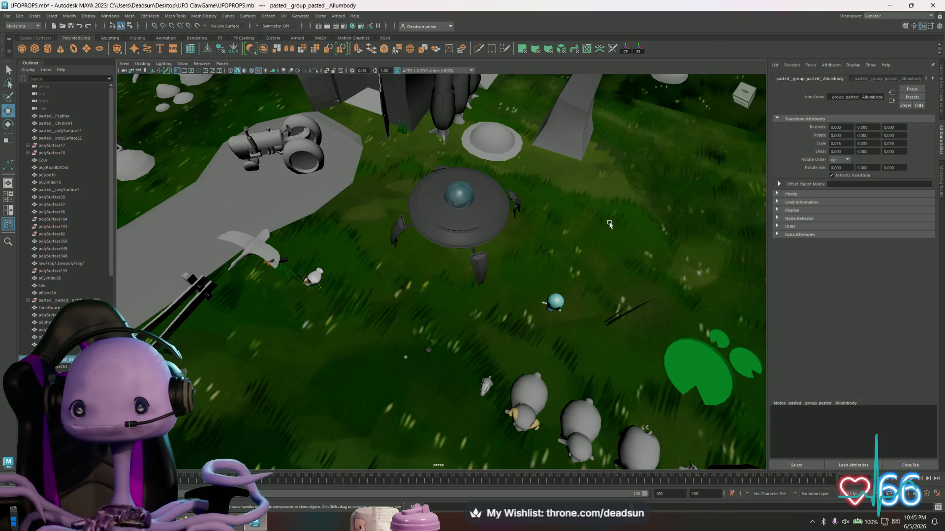
pyautogui.press('f')
# Step: Slide the alien left along X, freeze its transforms, then undo the freeze
pyautogui.moveTo(488, 311)
pyautogui.keyDown('alt'); pyautogui.mouseDown()
pyautogui.moveTo(393, 221)
pyautogui.moveTo(355, 209)
pyautogui.moveTo(552, 212)
pyautogui.mouseUp(); pyautogui.keyUp('alt')
pyautogui.scroll(-5, 393, 221)
pyautogui.scroll(-5, 354, 209)
pyautogui.moveTo(610, 198)
pyautogui.mouseDown()
pyautogui.moveTo(391, 198)
pyautogui.moveTo(402, 213)
pyautogui.mouseUp()
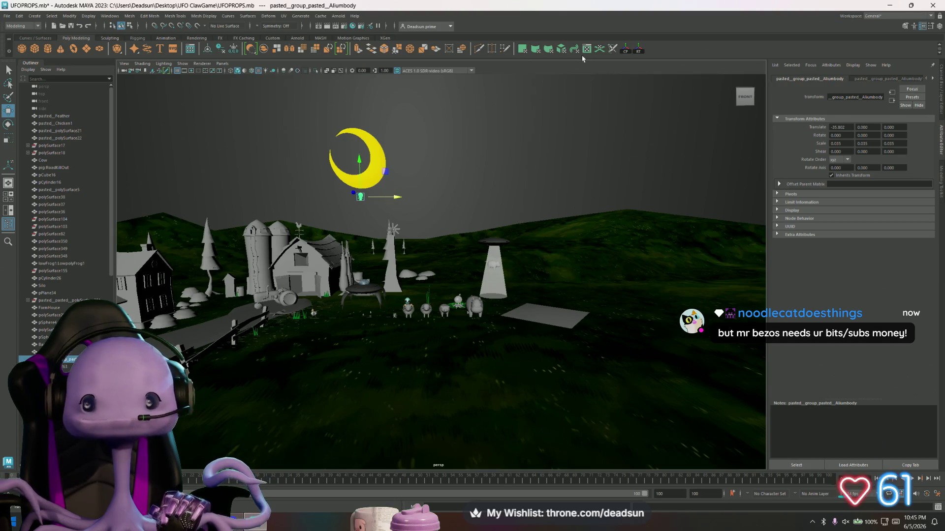
pyautogui.click(640, 49)
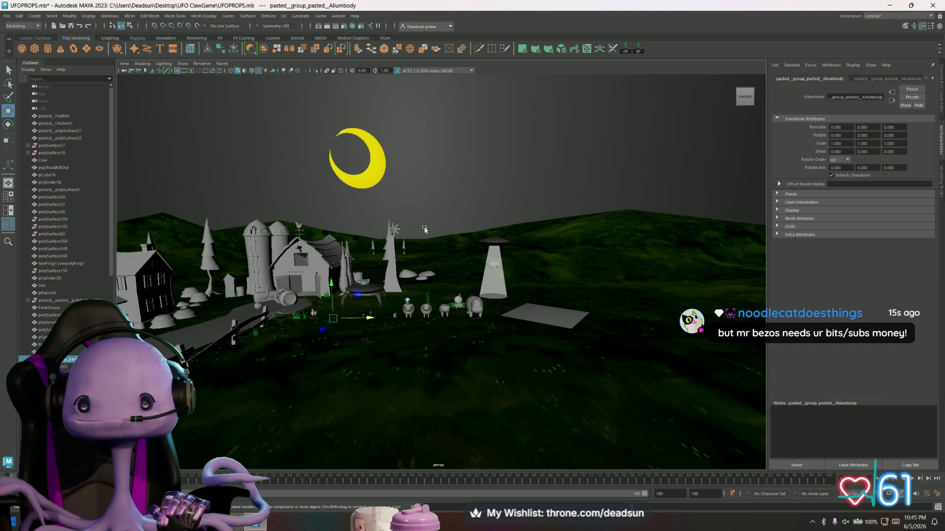
pyautogui.scroll(2, 380, 360)
pyautogui.press('f')
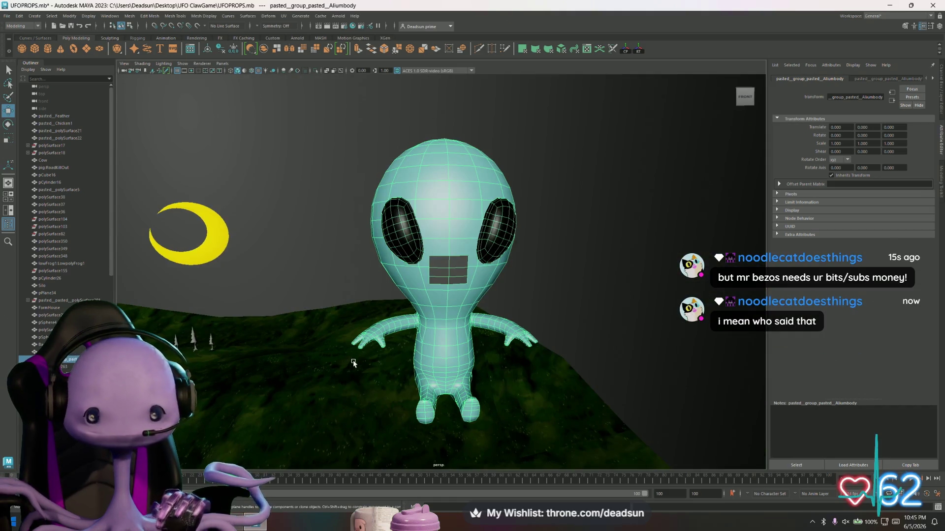
pyautogui.scroll(-5, 233, 286)
pyautogui.scroll(3, 232, 285)
pyautogui.hotkey('ctrl', 'z')
pyautogui.scroll(10, 338, 225)
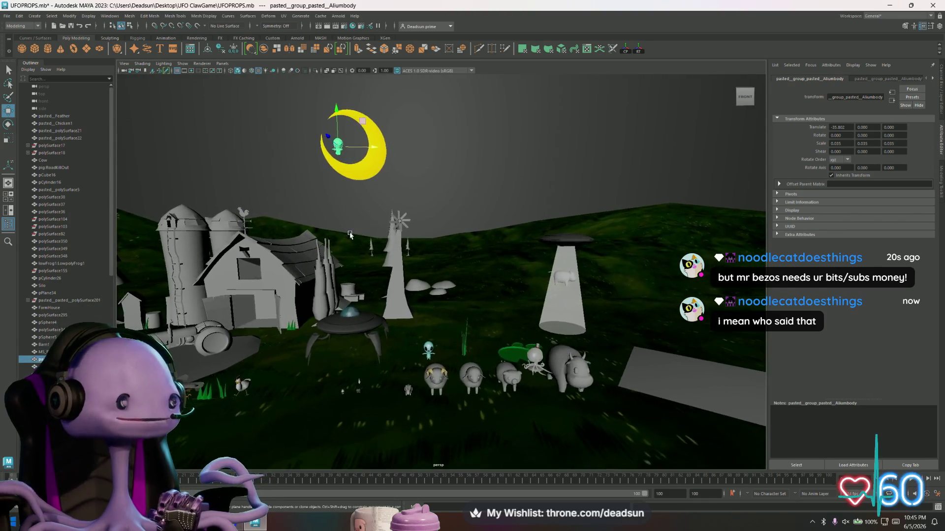
# Step: Lower the alien along Y onto the grass in front of the UFO
pyautogui.moveTo(337, 225)
pyautogui.keyDown('alt'); pyautogui.mouseDown()
pyautogui.moveTo(354, 259)
pyautogui.moveTo(378, 174)
pyautogui.mouseUp(); pyautogui.keyUp('alt')
pyautogui.moveTo(400, 136); pyautogui.dragTo(396, 310)
pyautogui.press('f')
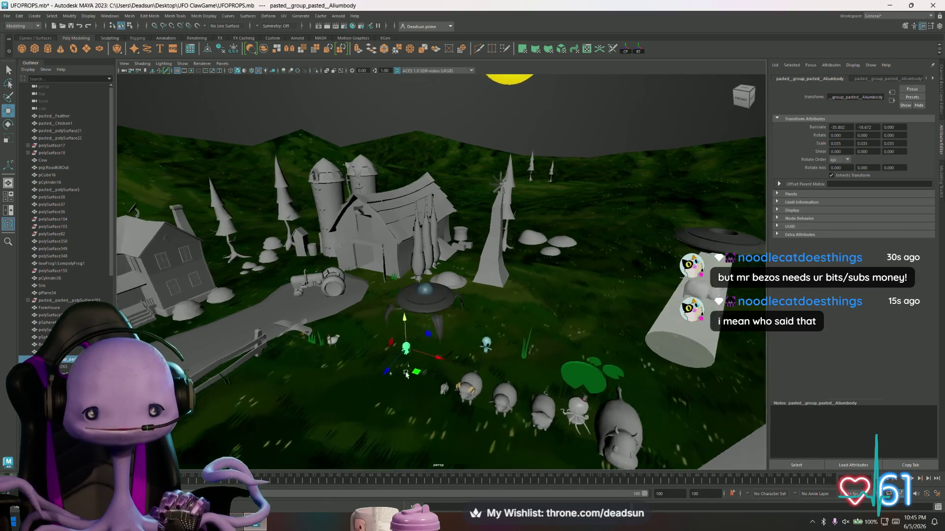
pyautogui.keyDown('alt'); pyautogui.moveTo(320, 305); pyautogui.dragTo(432, 416, button='right'); pyautogui.keyUp('alt')
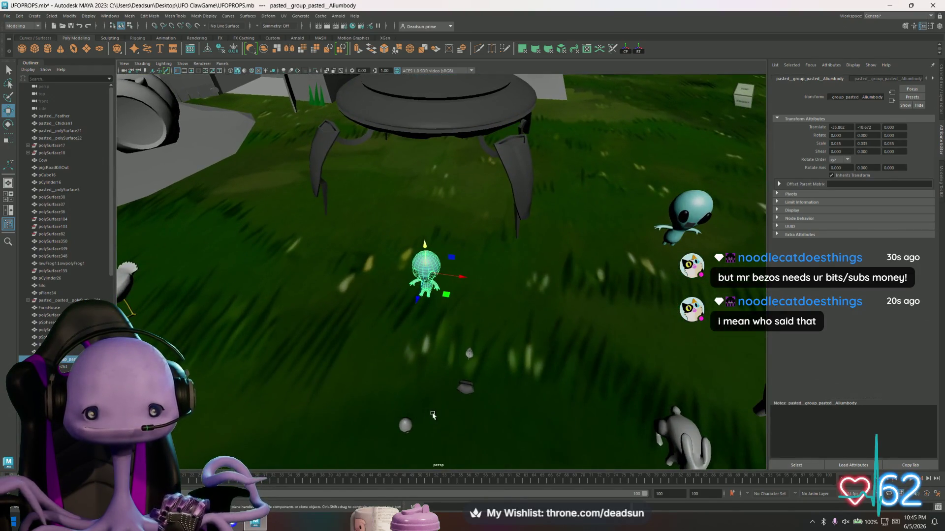
# Step: Select pasted_Chicken1 and set its Translate X to 0
pyautogui.click(124, 278)
pyautogui.moveTo(124, 278)
pyautogui.keyDown('alt'); pyautogui.mouseDown()
pyautogui.moveTo(372, 320)
pyautogui.moveTo(364, 319)
pyautogui.mouseUp(); pyautogui.keyUp('alt')
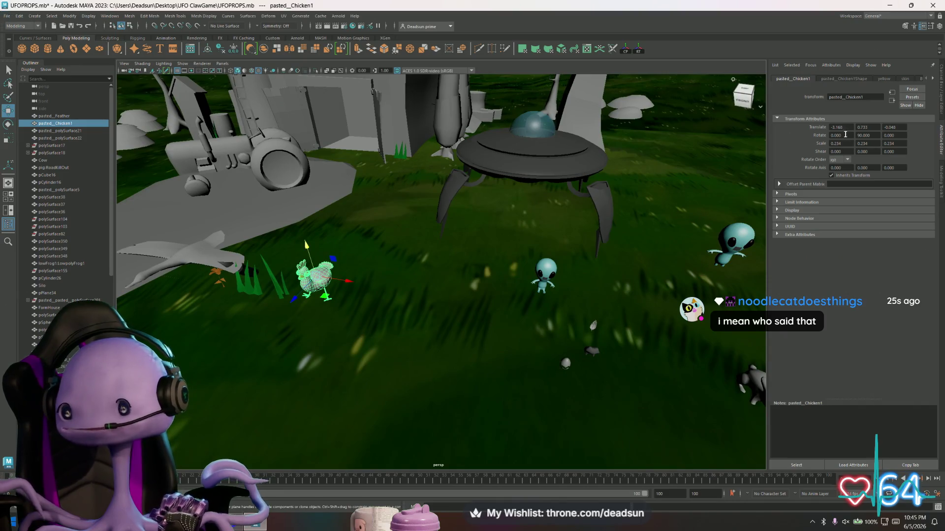
pyautogui.write('0.000')
pyautogui.press('Return')
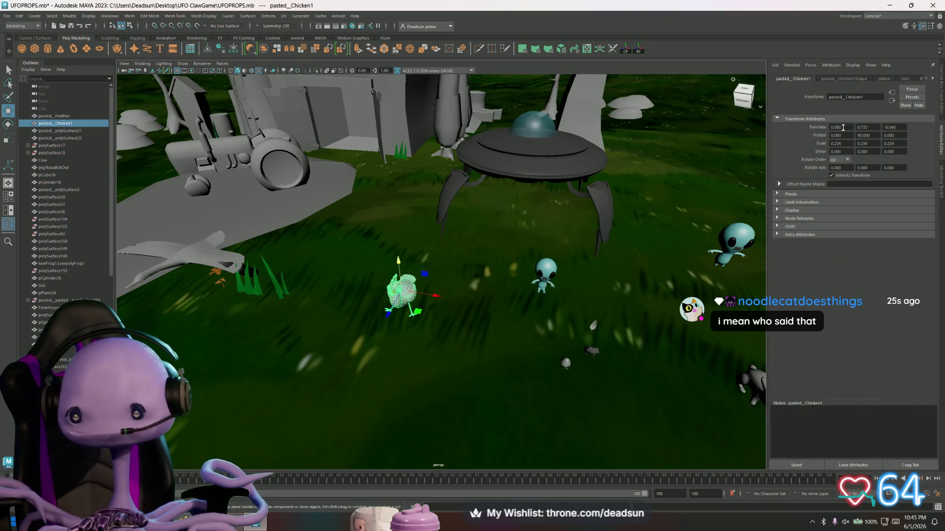
# Step: Open File > Export Selection, then close the dialog without exporting
pyautogui.click(6, 15)
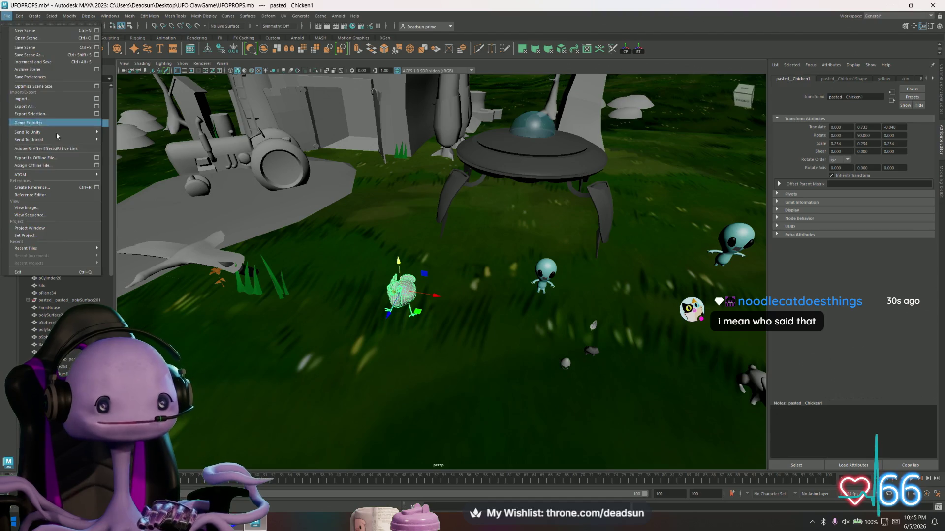
pyautogui.click(61, 124)
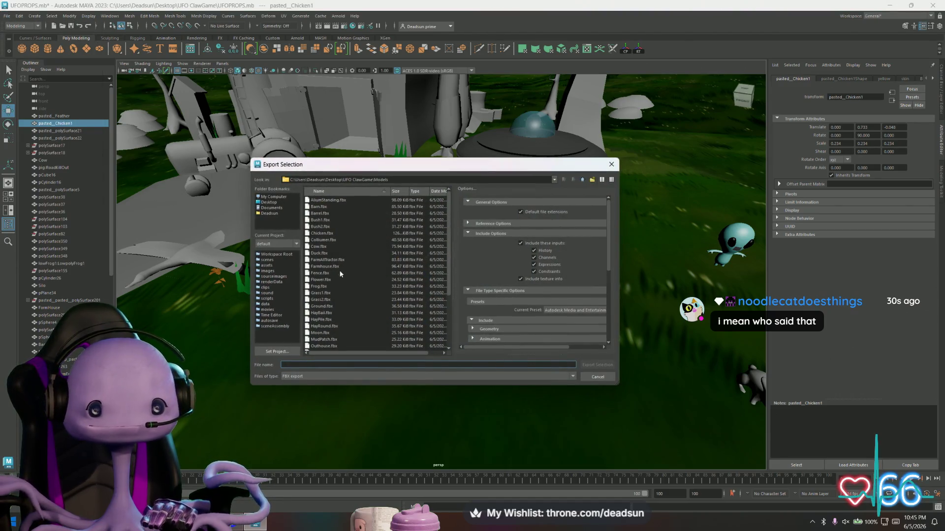
pyautogui.click(611, 164)
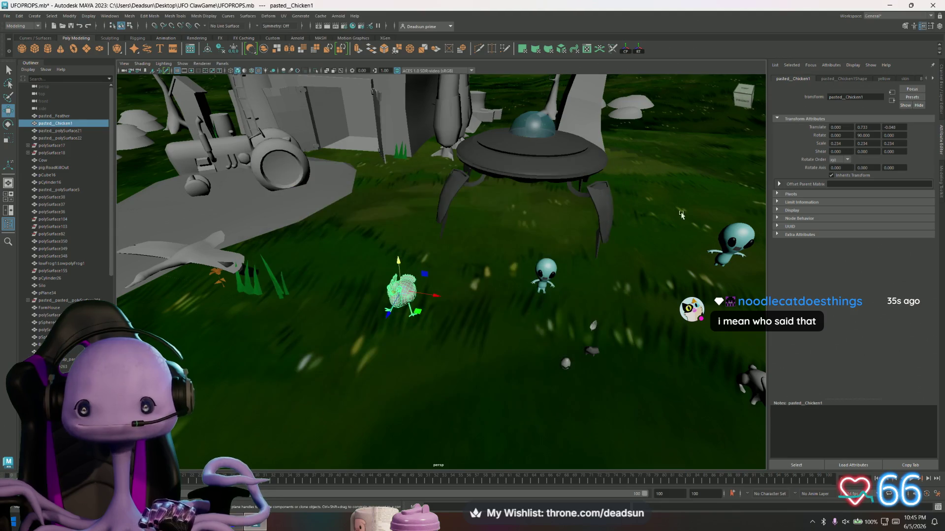
# Step: Move the right-hand alien next to the UFO's legs
pyautogui.click(746, 242)
pyautogui.moveTo(756, 249)
pyautogui.mouseDown()
pyautogui.moveTo(428, 235)
pyautogui.moveTo(411, 299)
pyautogui.moveTo(480, 274)
pyautogui.moveTo(433, 238)
pyautogui.moveTo(426, 107)
pyautogui.moveTo(413, 175)
pyautogui.moveTo(423, 216)
pyautogui.moveTo(497, 283)
pyautogui.mouseUp()
pyautogui.press('f')
pyautogui.scroll(-3, 427, 111)
# Step: Slide the second alien beside the chicken and lower it onto the ground
pyautogui.click(582, 336)
pyautogui.moveTo(614, 336)
pyautogui.mouseDown()
pyautogui.moveTo(531, 295)
pyautogui.moveTo(431, 278)
pyautogui.moveTo(420, 295)
pyautogui.moveTo(432, 302)
pyautogui.moveTo(415, 236)
pyautogui.mouseUp()
pyautogui.press('f')
pyautogui.moveTo(443, 305)
pyautogui.keyDown('alt'); pyautogui.mouseDown()
pyautogui.moveTo(462, 252)
pyautogui.moveTo(508, 288)
pyautogui.moveTo(495, 293)
pyautogui.moveTo(473, 257)
pyautogui.moveTo(481, 276)
pyautogui.moveTo(401, 282)
pyautogui.moveTo(443, 275)
pyautogui.moveTo(428, 241)
pyautogui.moveTo(352, 179)
pyautogui.moveTo(432, 251)
pyautogui.mouseUp(); pyautogui.keyUp('alt')
pyautogui.scroll(-5, 428, 242)
pyautogui.click(352, 179)
pyautogui.click(444, 265)
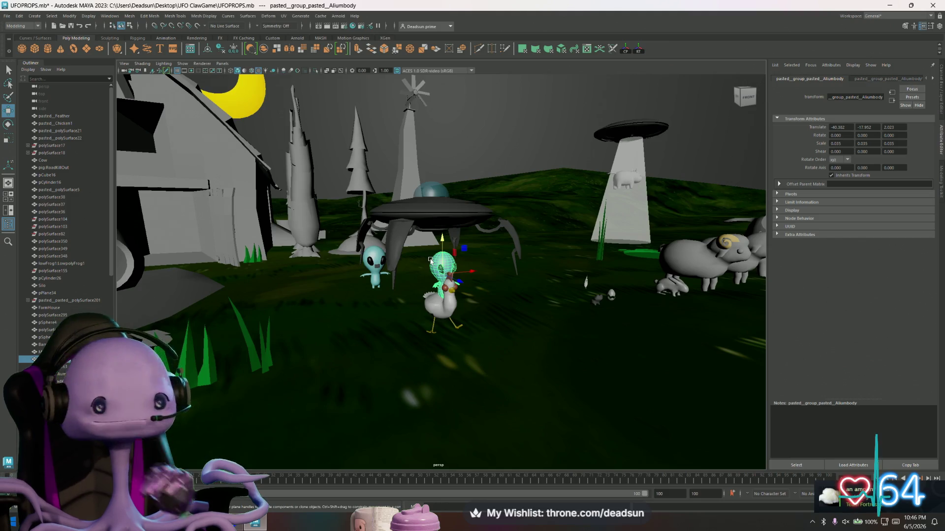
pyautogui.moveTo(442, 240)
pyautogui.mouseDown()
pyautogui.moveTo(445, 276)
pyautogui.moveTo(480, 323)
pyautogui.mouseUp()
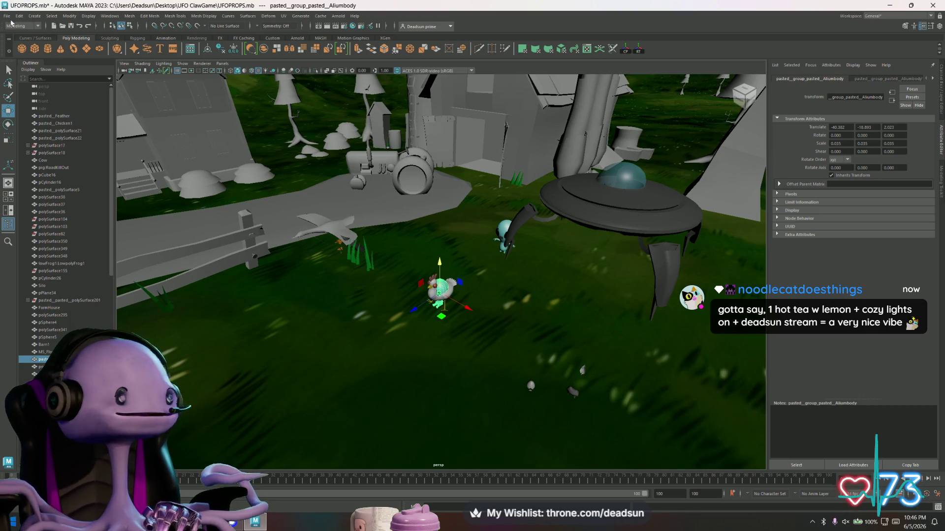
pyautogui.click(7, 15)
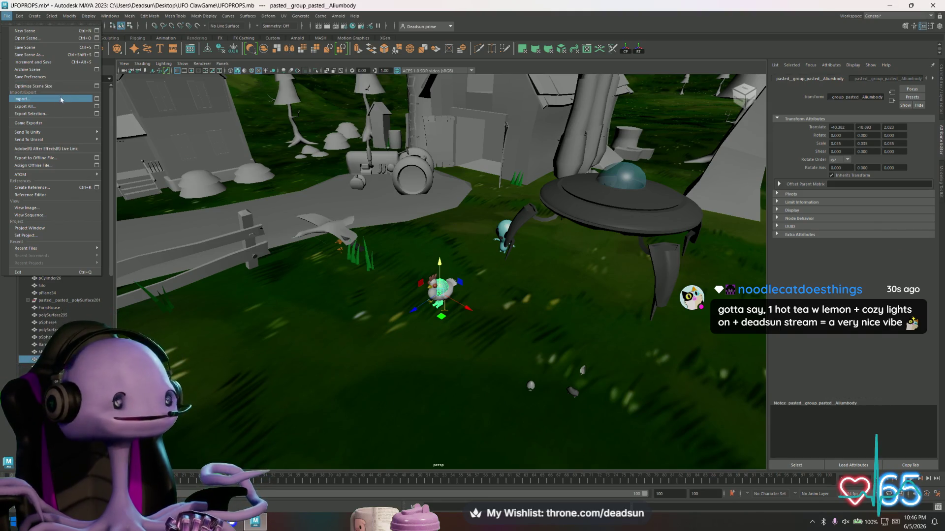
# Step: Start an Export Selection named 'AliumS', cancel it, and undo the alien's last move
pyautogui.click(58, 115)
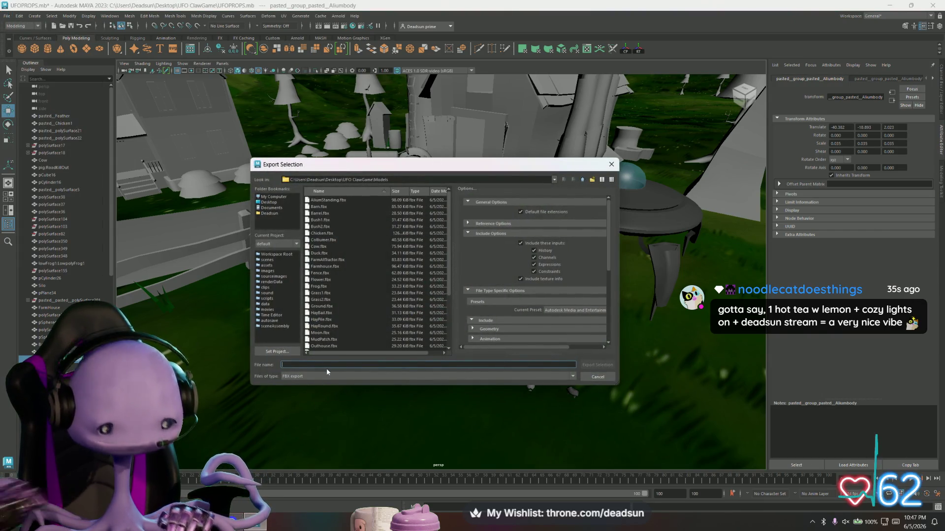
pyautogui.write('Alium')
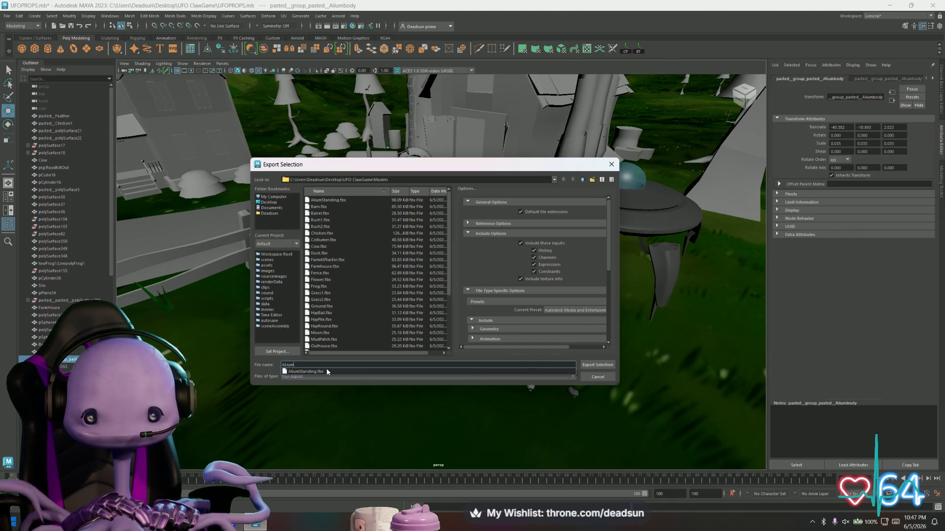
pyautogui.write('Stit')
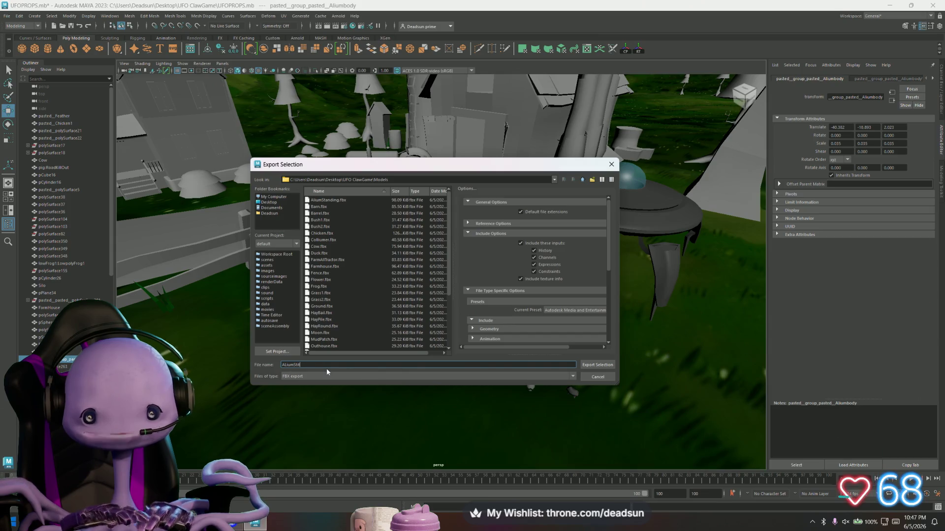
pyautogui.press('BackSpace')
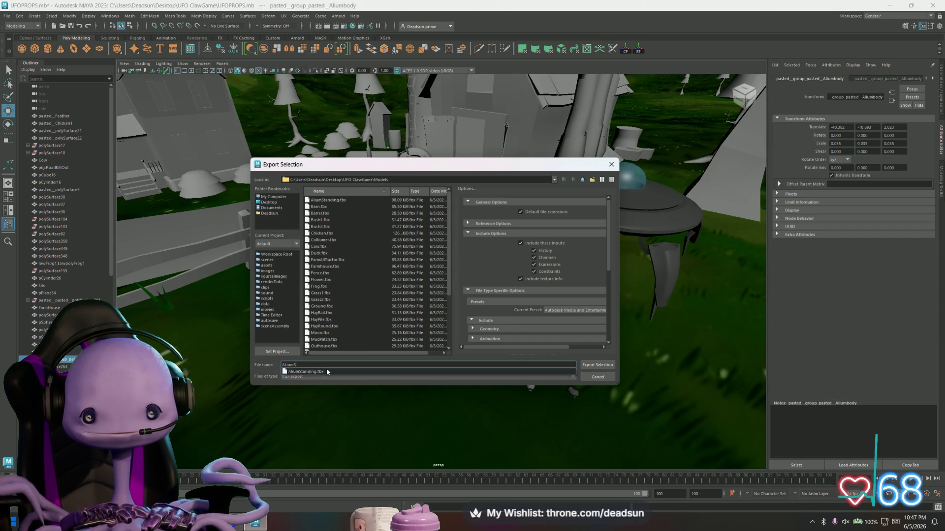
pyautogui.click(586, 365)
pyautogui.hotkey('ctrl', 'z')
pyautogui.hotkey('ctrl', 'z')
pyautogui.hotkey('ctrl', 'z')
pyautogui.hotkey('ctrl', 'z')
pyautogui.hotkey('ctrl', 'z')
pyautogui.hotkey('ctrl', 'z')
pyautogui.hotkey('ctrl', 'z')
pyautogui.hotkey('ctrl', 'z')
pyautogui.hotkey('ctrl', 'z')
pyautogui.hotkey('ctrl', 'z')
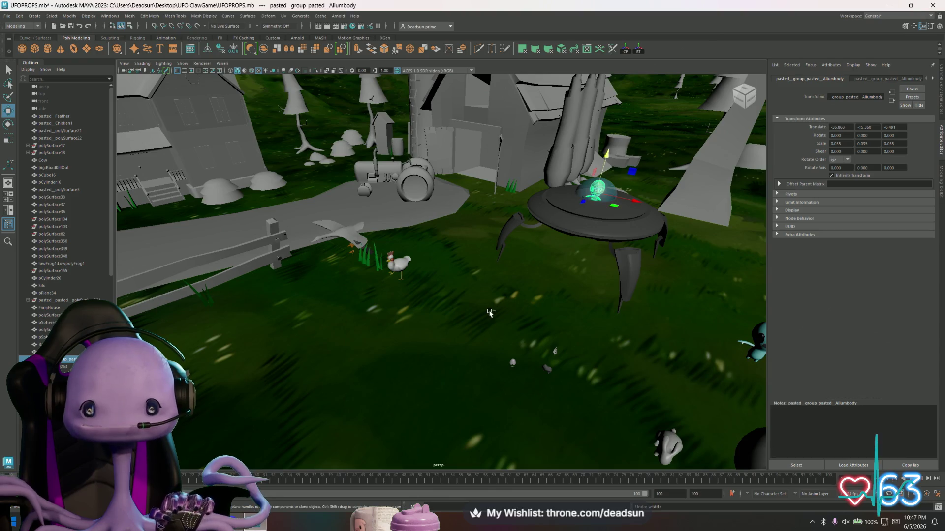
# Step: Select the sky cylinder surrounding the farm and rename its transform to Skybox
pyautogui.keyDown('alt'); pyautogui.moveTo(577, 281); pyautogui.dragTo(569, 196); pyautogui.keyUp('alt')
pyautogui.click(582, 113)
pyautogui.keyDown('alt'); pyautogui.moveTo(582, 113); pyautogui.dragTo(377, 161); pyautogui.keyUp('alt')
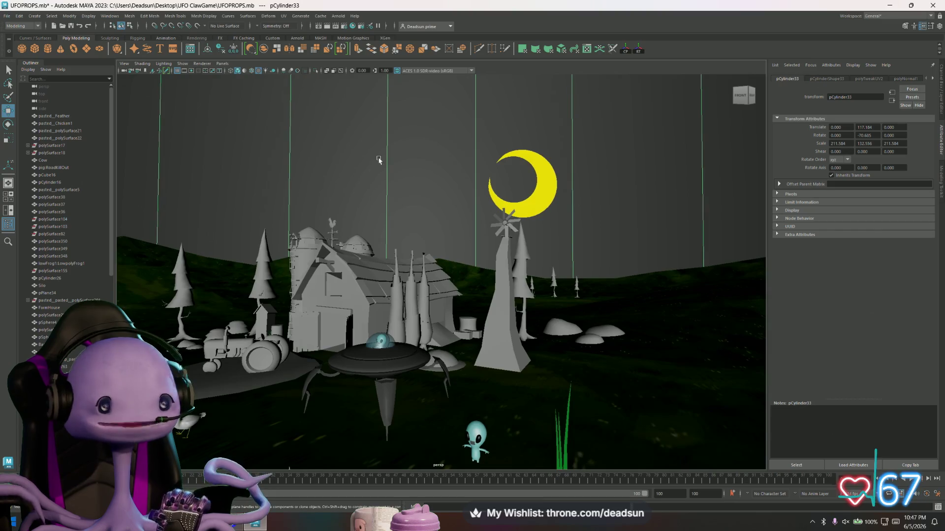
pyautogui.doubleClick(858, 97)
pyautogui.write('Skyb')
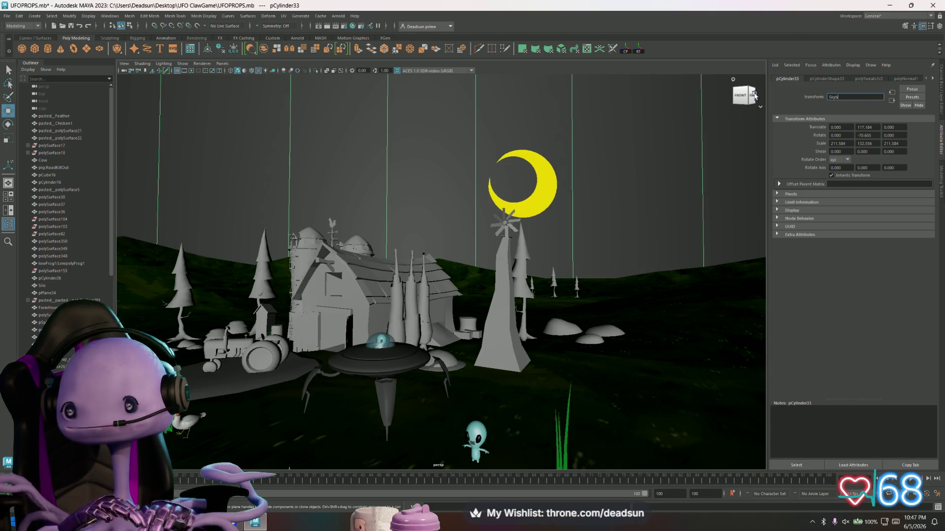
pyautogui.write('ox')
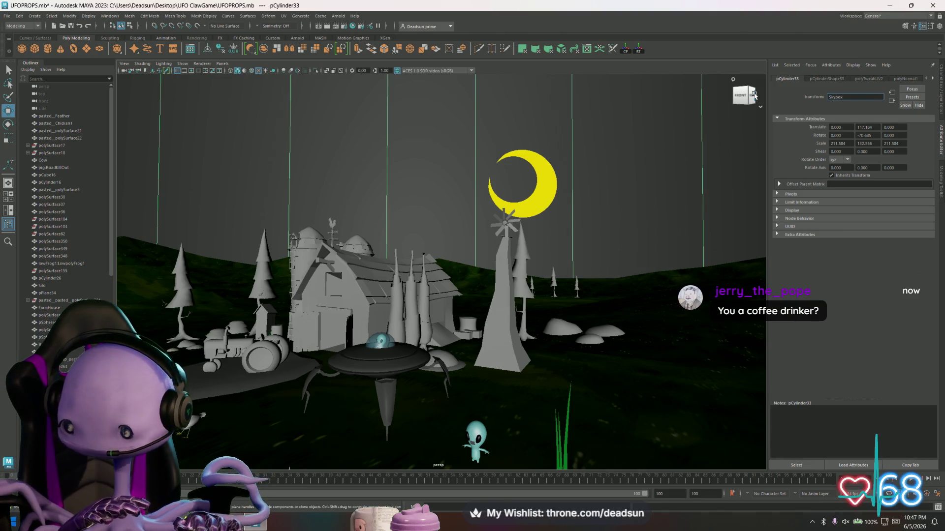
pyautogui.press('Return')
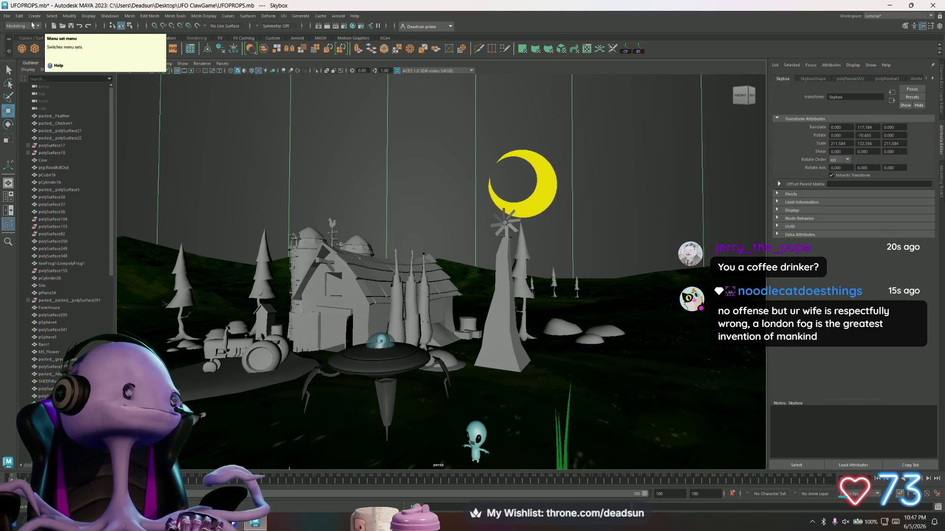
pyautogui.click(7, 16)
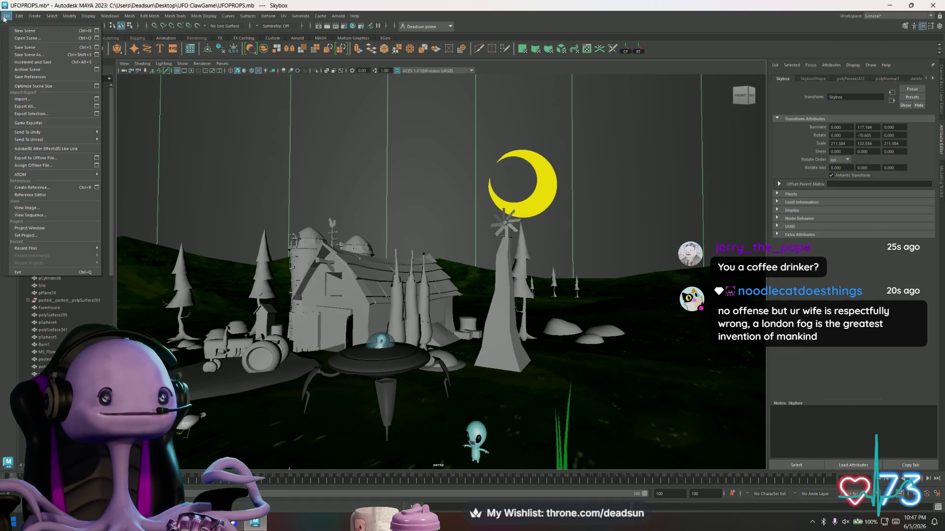
# Step: Export the selected Skybox as Skybox.fbx into the game's Models folder
pyautogui.click(32, 114)
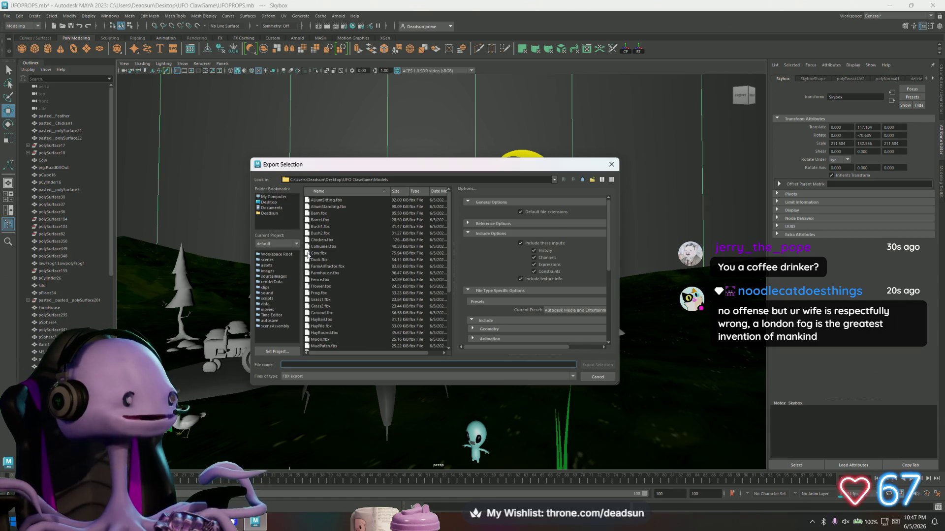
pyautogui.scroll(-4, 313, 326)
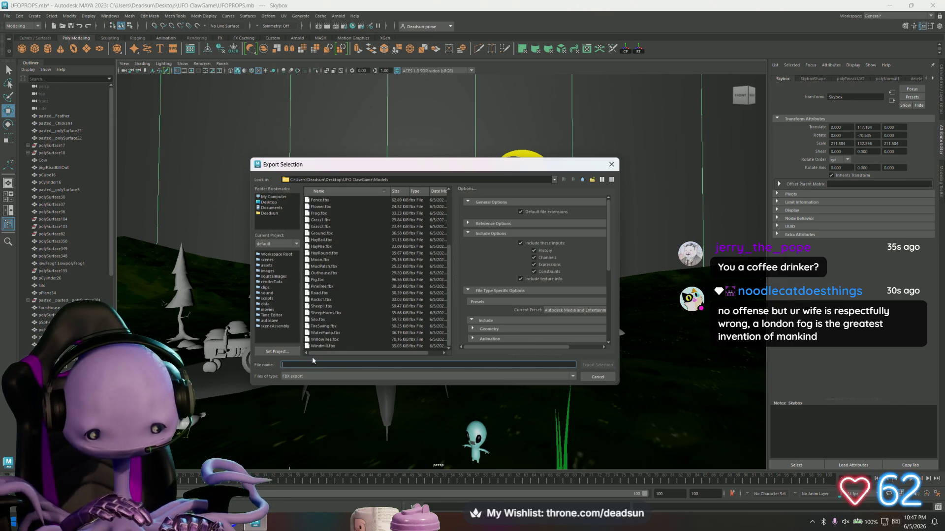
pyautogui.write('Sky')
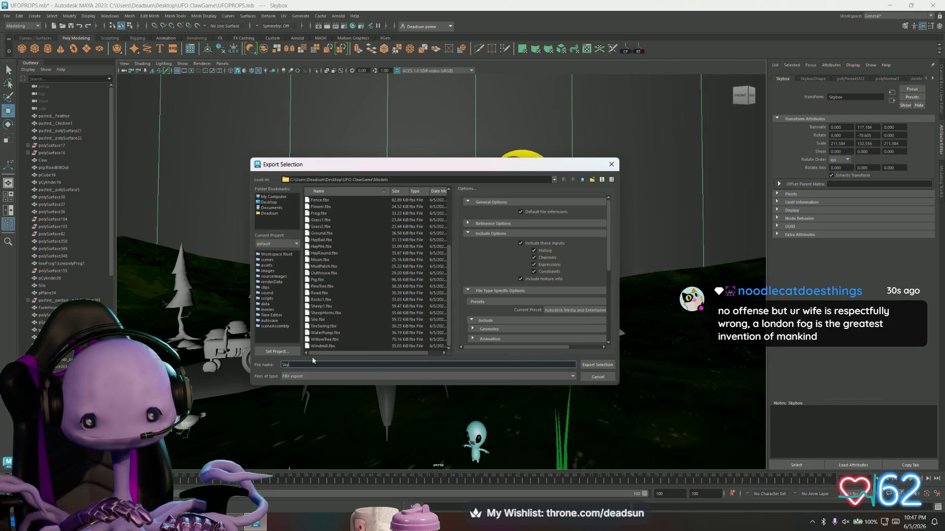
pyautogui.write('box')
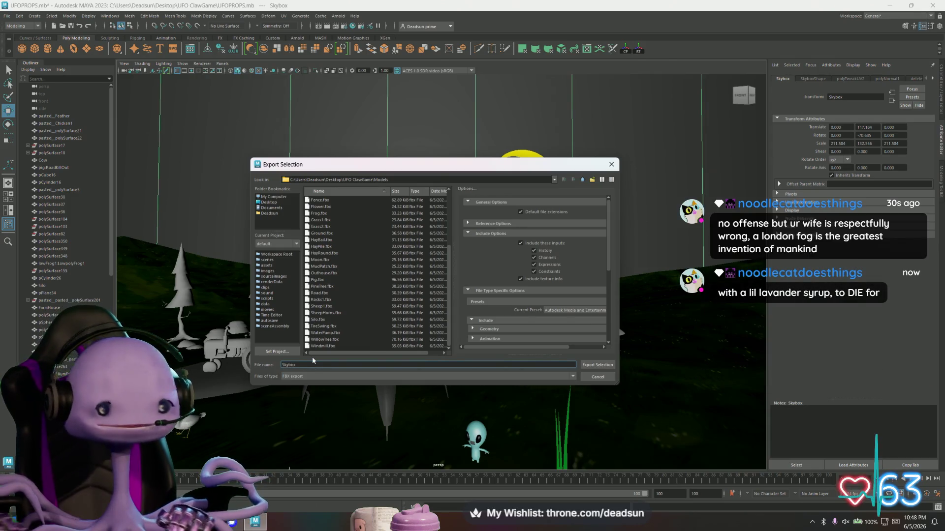
pyautogui.click(597, 365)
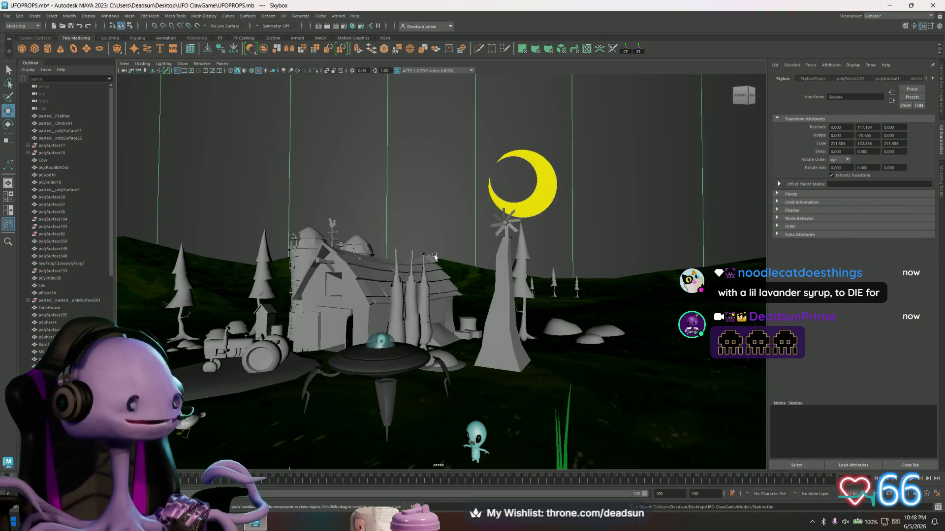
pyautogui.moveTo(434, 243)
pyautogui.keyDown('alt'); pyautogui.mouseDown()
pyautogui.moveTo(444, 265)
pyautogui.moveTo(435, 257)
pyautogui.mouseUp(); pyautogui.keyUp('alt')
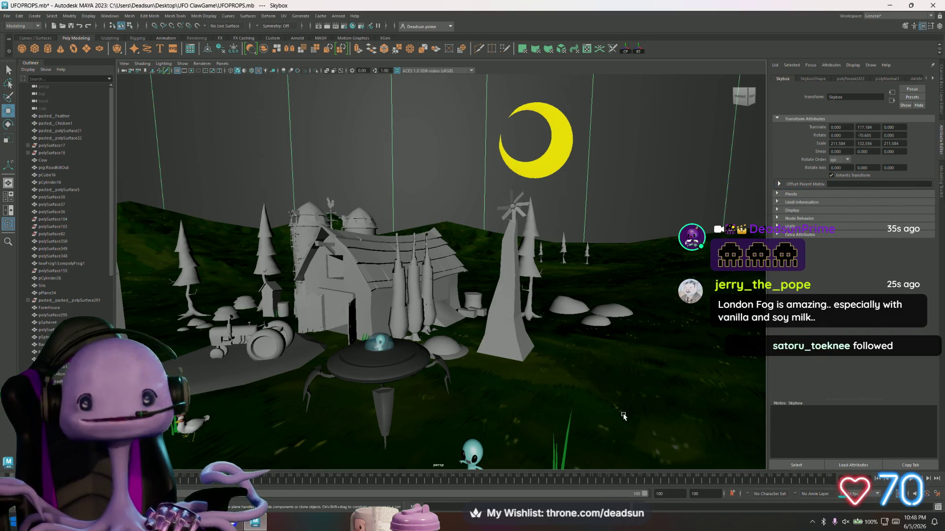
pyautogui.keyDown('alt'); pyautogui.moveTo(609, 295); pyautogui.dragTo(487, 375); pyautogui.keyUp('alt')
pyautogui.keyDown('alt'); pyautogui.moveTo(487, 376); pyautogui.dragTo(461, 316, button='right'); pyautogui.keyUp('alt')
pyautogui.moveTo(425, 313)
pyautogui.keyDown('alt'); pyautogui.mouseDown()
pyautogui.moveTo(487, 292)
pyautogui.moveTo(485, 300)
pyautogui.moveTo(497, 298)
pyautogui.moveTo(467, 327)
pyautogui.moveTo(500, 310)
pyautogui.mouseUp(); pyautogui.keyUp('alt')
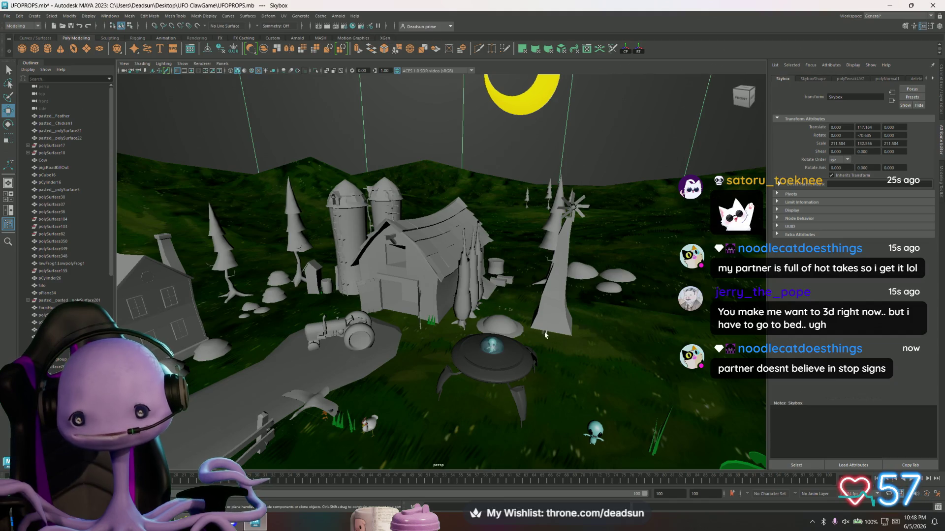
pyautogui.scroll(1, 545, 333)
pyautogui.scroll(1, 544, 348)
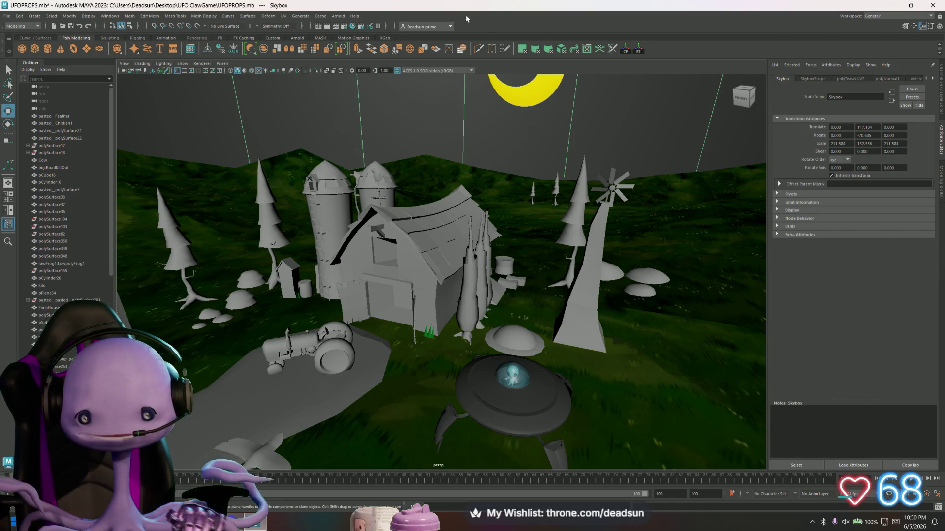
pyautogui.keyDown('alt'); pyautogui.moveTo(344, 225); pyautogui.dragTo(341, 240); pyautogui.keyUp('alt')
pyautogui.keyDown('alt'); pyautogui.moveTo(424, 256); pyautogui.dragTo(454, 255); pyautogui.keyUp('alt')
pyautogui.keyDown('alt'); pyautogui.moveTo(454, 255); pyautogui.dragTo(522, 323, button='right'); pyautogui.keyUp('alt')
pyautogui.scroll(-10, 523, 322)
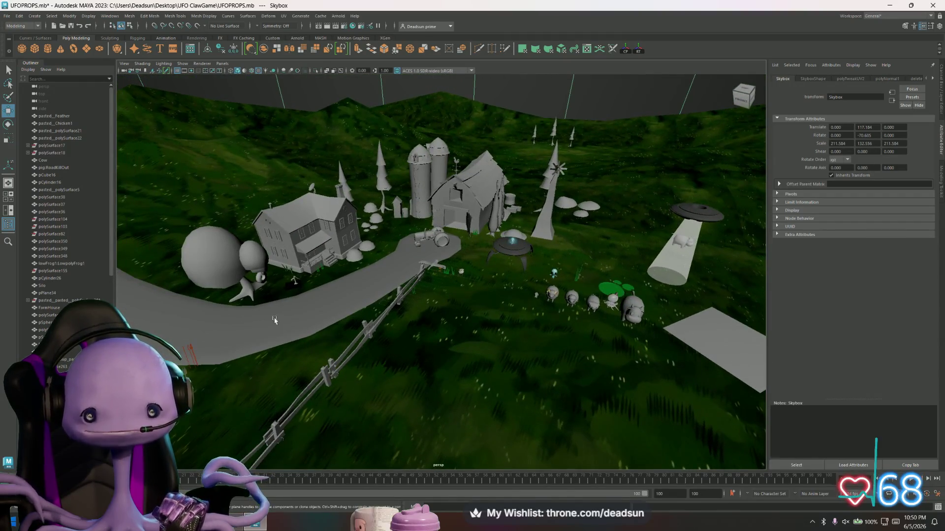
pyautogui.click(392, 367)
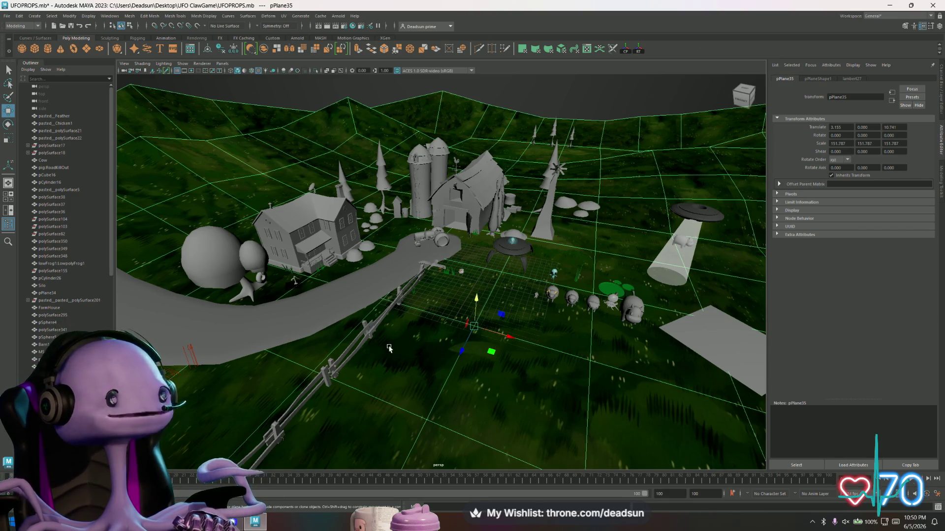
pyautogui.scroll(2, 392, 329)
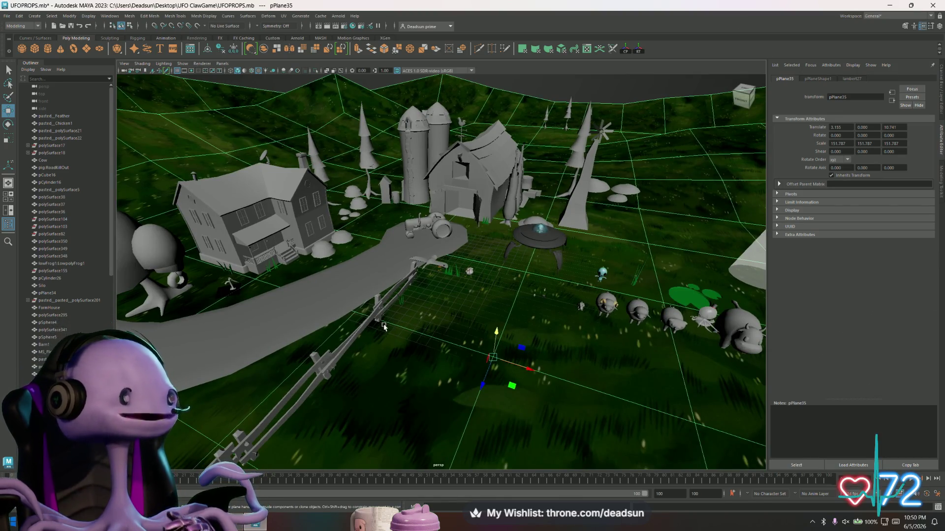
pyautogui.click(328, 315)
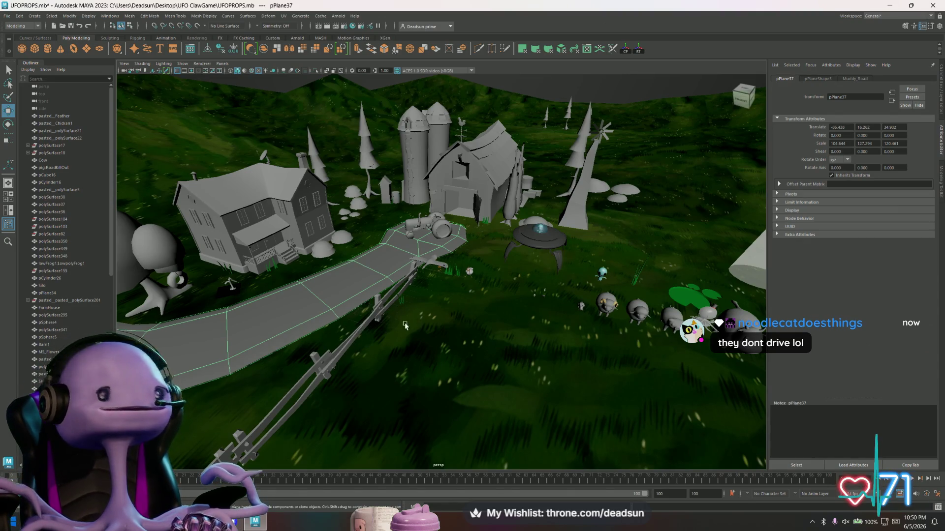
pyautogui.keyDown('alt'); pyautogui.moveTo(433, 309); pyautogui.dragTo(441, 303); pyautogui.keyUp('alt')
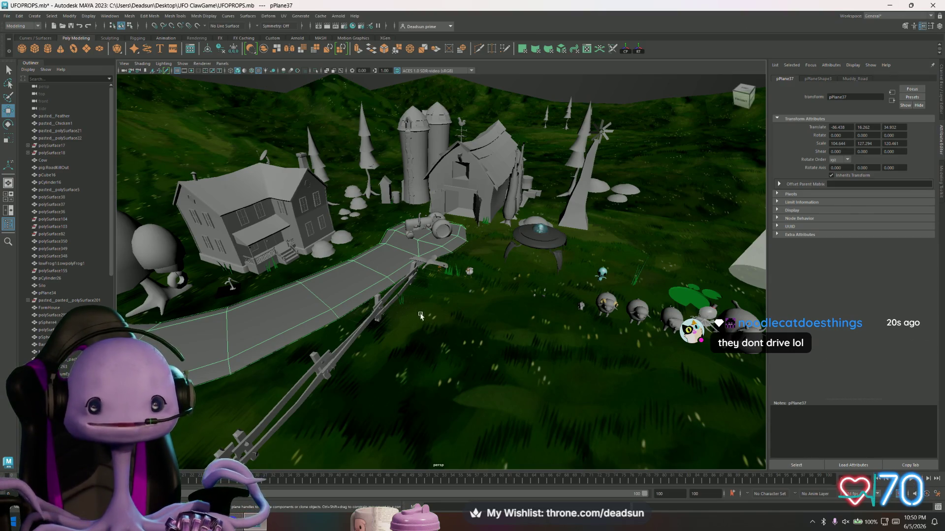
pyautogui.scroll(2, 421, 317)
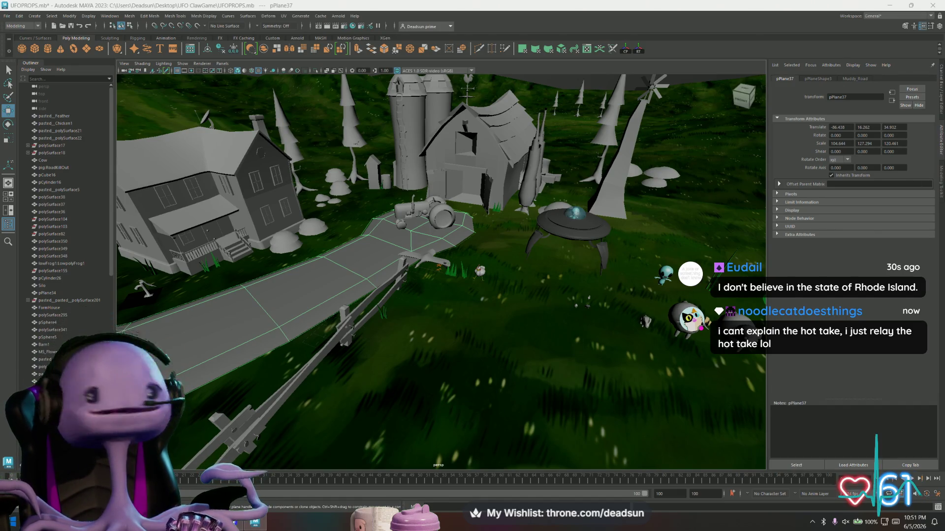
# Step: Minimize Maya and the UFO ClawGame folder, bringing up Firefox with Discord
pyautogui.click(889, 6)
pyautogui.click(679, 127)
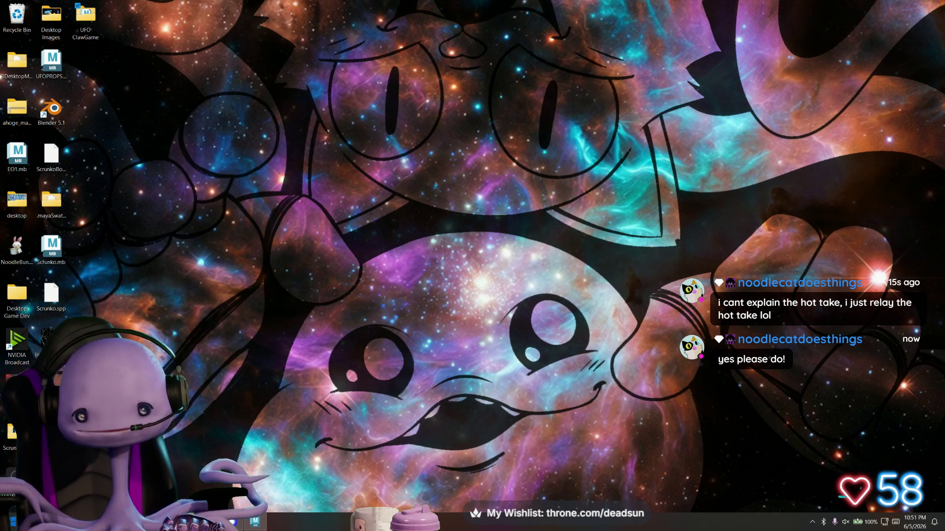
pyautogui.hotkey('alt', 'Tab')
# Step: Move the Discord browser window to the left side and make it narrower
pyautogui.moveTo(659, 198)
pyautogui.mouseDown()
pyautogui.moveTo(667, 94)
pyautogui.moveTo(632, 150)
pyautogui.mouseUp()
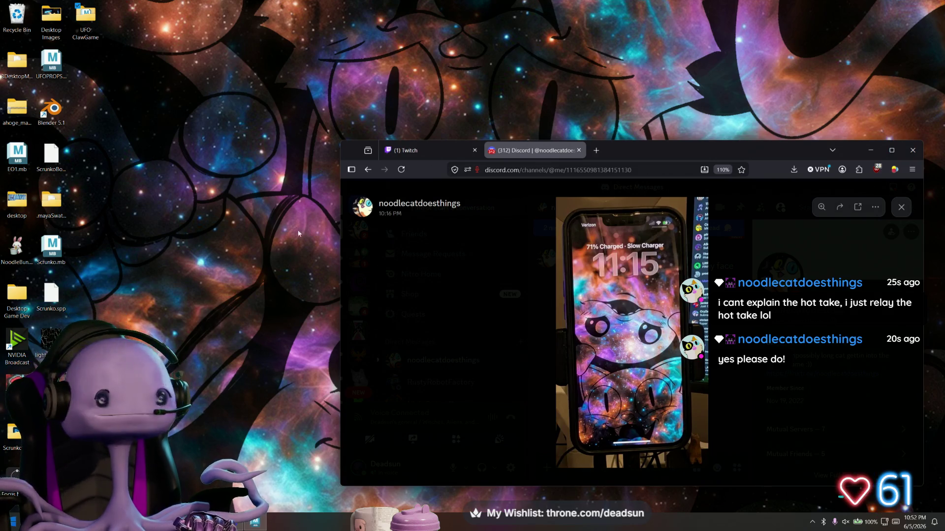
pyautogui.moveTo(340, 234); pyautogui.dragTo(642, 239)
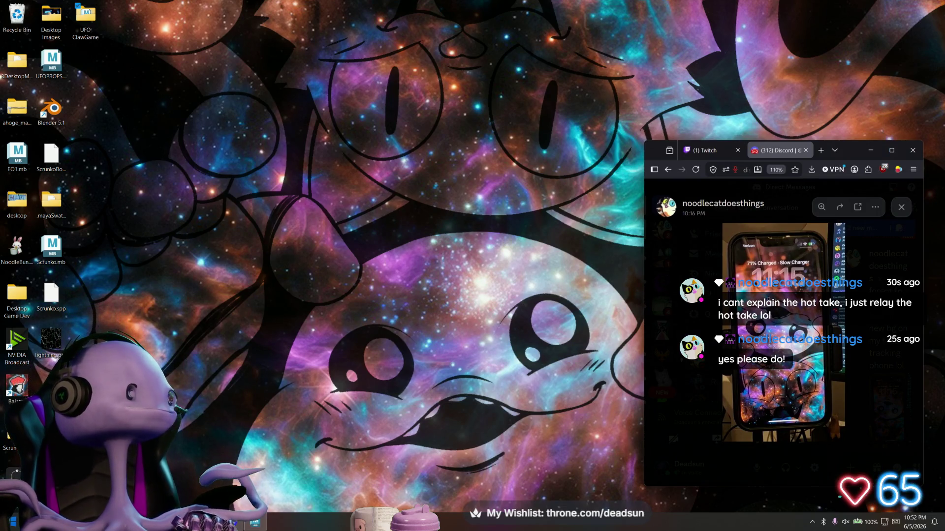
pyautogui.moveTo(848, 153)
pyautogui.mouseDown()
pyautogui.moveTo(231, 175)
pyautogui.moveTo(229, 96)
pyautogui.moveTo(209, 84)
pyautogui.moveTo(0, 84)
pyautogui.mouseUp()
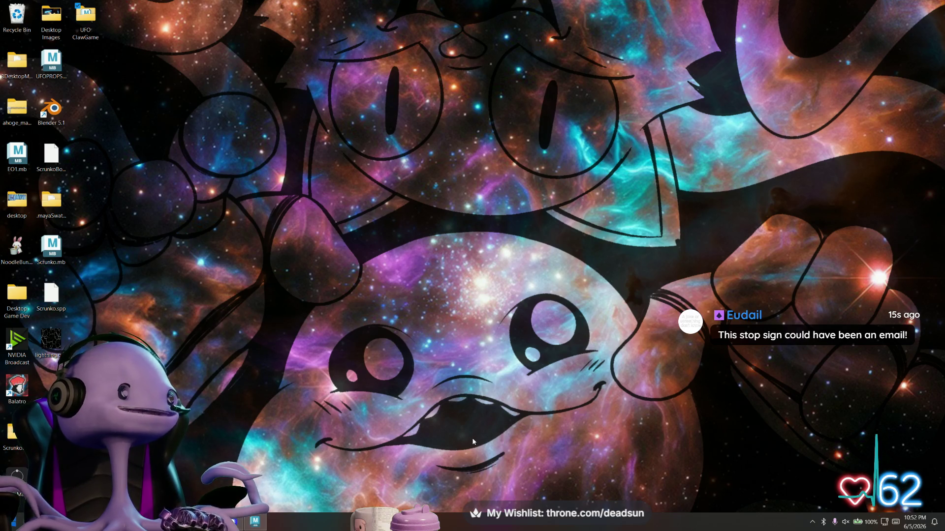
pyautogui.hotkey('alt', 'Tab')
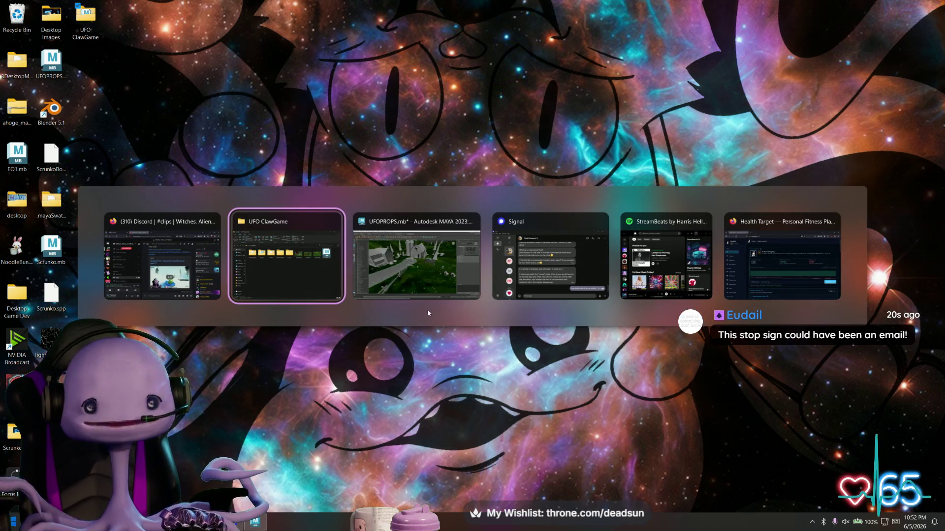
# Step: Switch back to the Maya UFOPROPS scene window from the window switcher
pyautogui.click(430, 282)
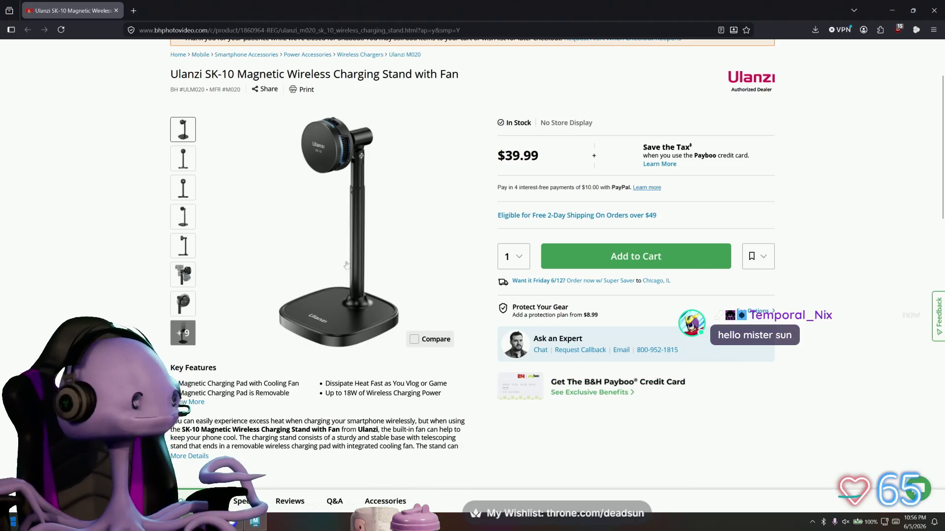
# Step: Highlight the $39.99 price on the B&H Ulanzi SK-10 charging stand page
pyautogui.moveTo(548, 168); pyautogui.dragTo(512, 155)
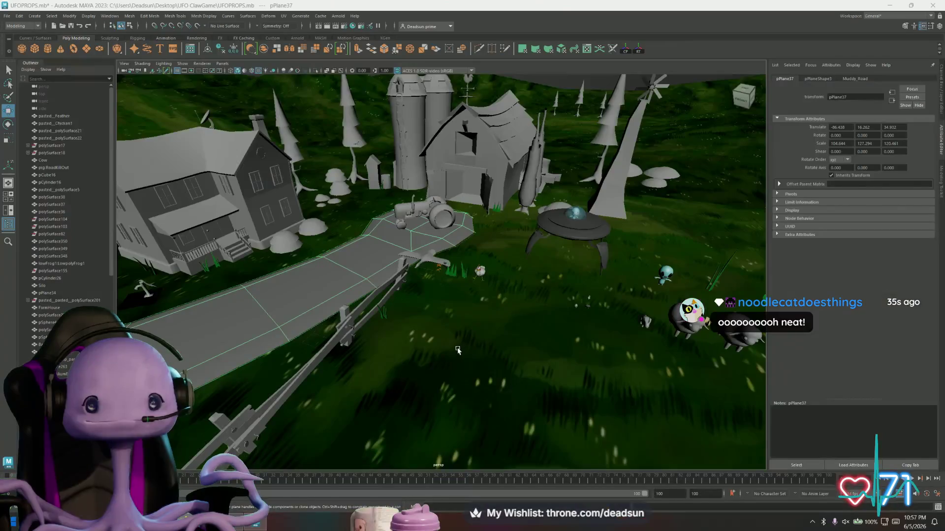
pyautogui.scroll(5, 489, 318)
pyautogui.moveTo(489, 318)
pyautogui.keyDown('alt'); pyautogui.mouseDown()
pyautogui.moveTo(411, 387)
pyautogui.moveTo(407, 332)
pyautogui.moveTo(510, 316)
pyautogui.moveTo(468, 338)
pyautogui.mouseUp(); pyautogui.keyUp('alt')
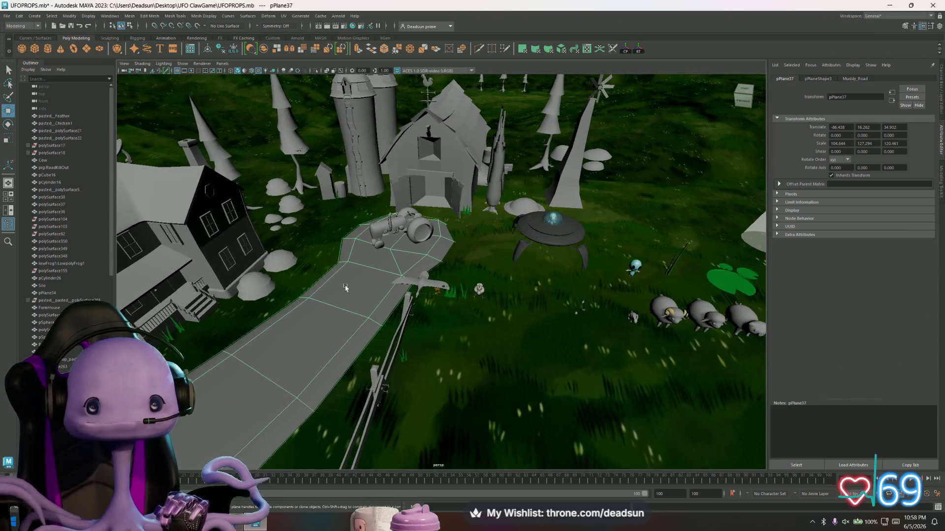
pyautogui.moveTo(333, 305)
pyautogui.keyDown('alt'); pyautogui.mouseDown()
pyautogui.moveTo(528, 357)
pyautogui.moveTo(480, 379)
pyautogui.moveTo(451, 371)
pyautogui.mouseUp(); pyautogui.keyUp('alt')
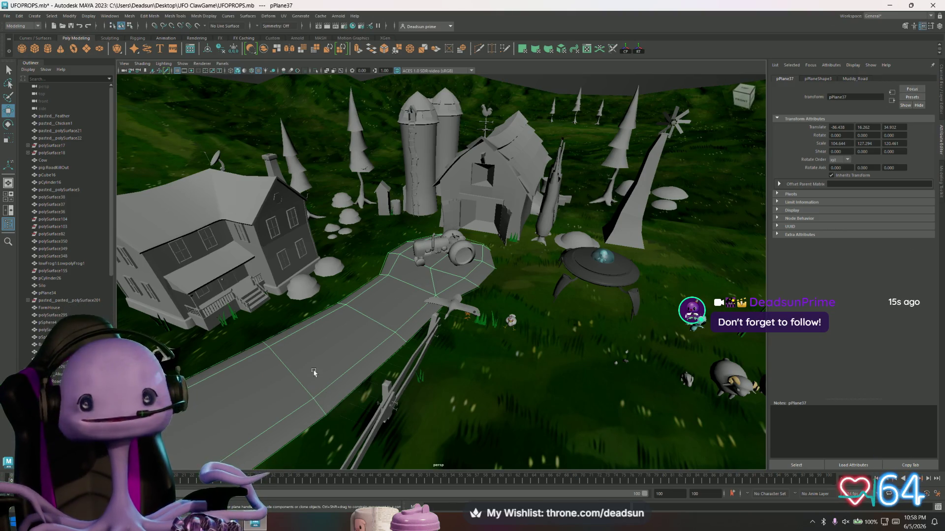
pyautogui.moveTo(315, 350)
pyautogui.keyDown('alt'); pyautogui.mouseDown()
pyautogui.moveTo(355, 358)
pyautogui.moveTo(350, 371)
pyautogui.mouseUp(); pyautogui.keyUp('alt')
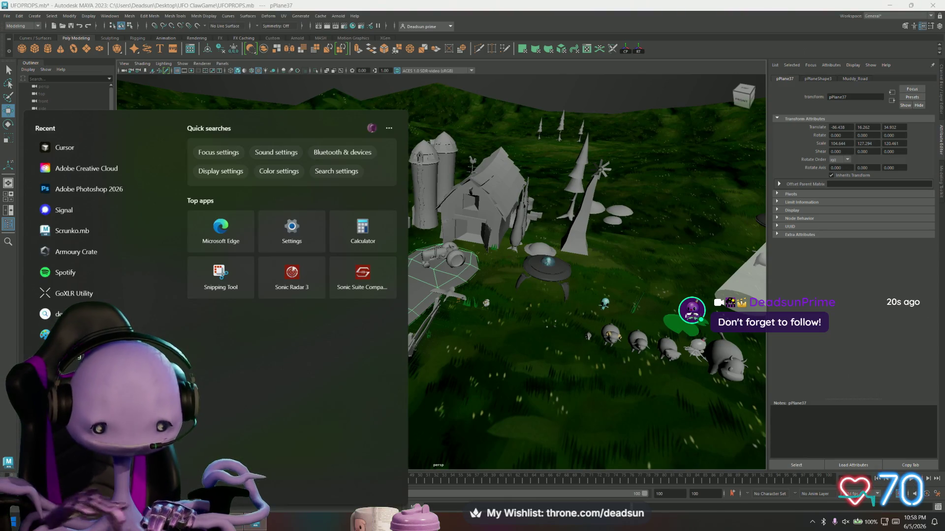
# Step: Open Priorities.docx from the Start search in Word, maximized
pyautogui.write('pr')
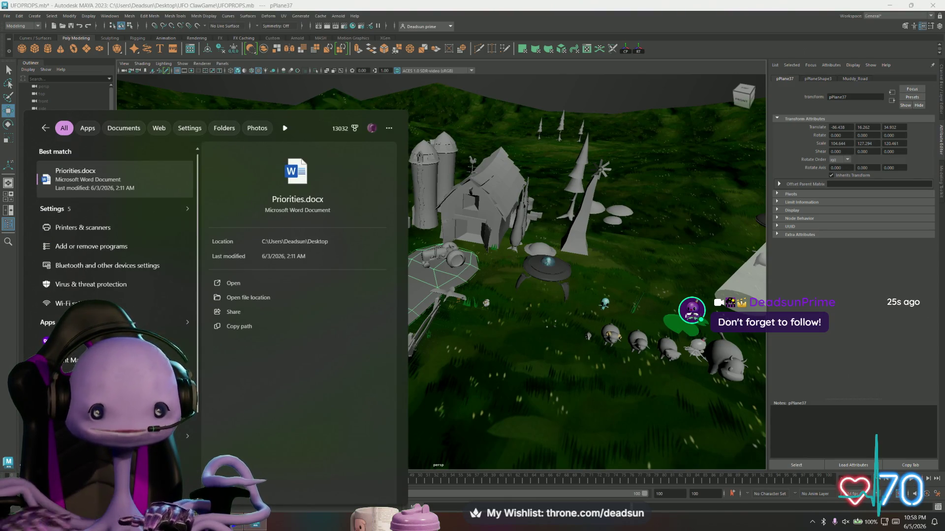
pyautogui.click(102, 173)
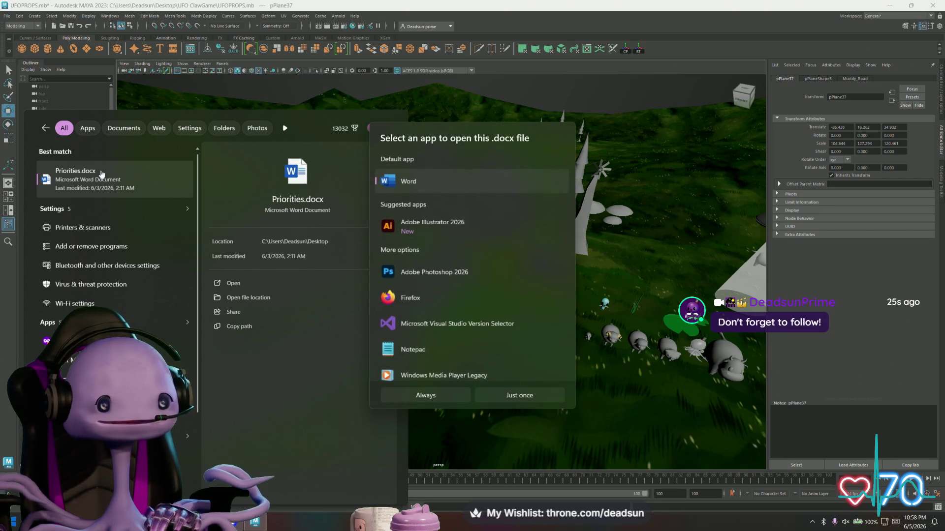
pyautogui.click(107, 176)
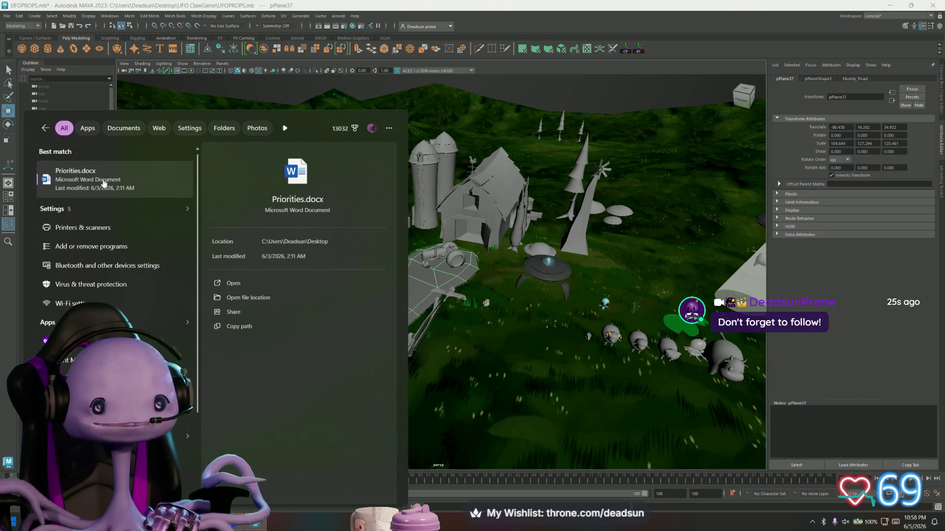
pyautogui.click(104, 184)
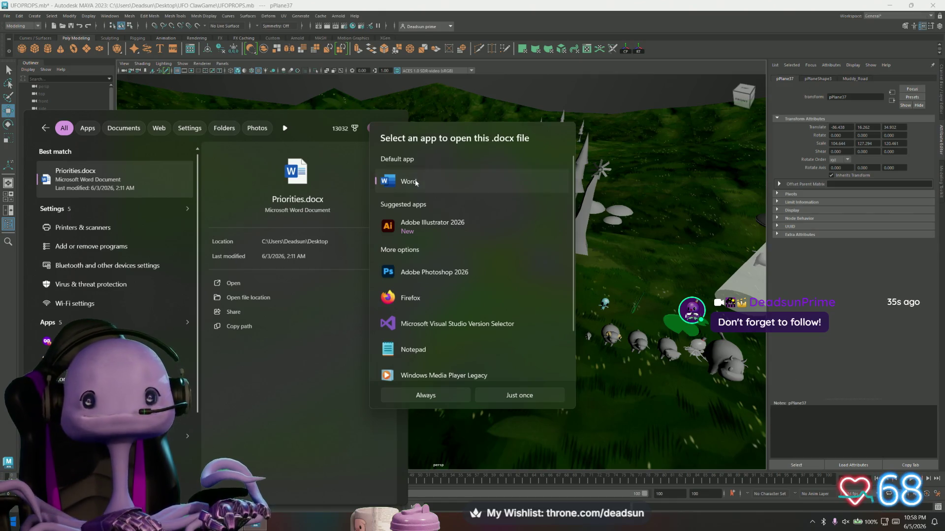
pyautogui.click(430, 396)
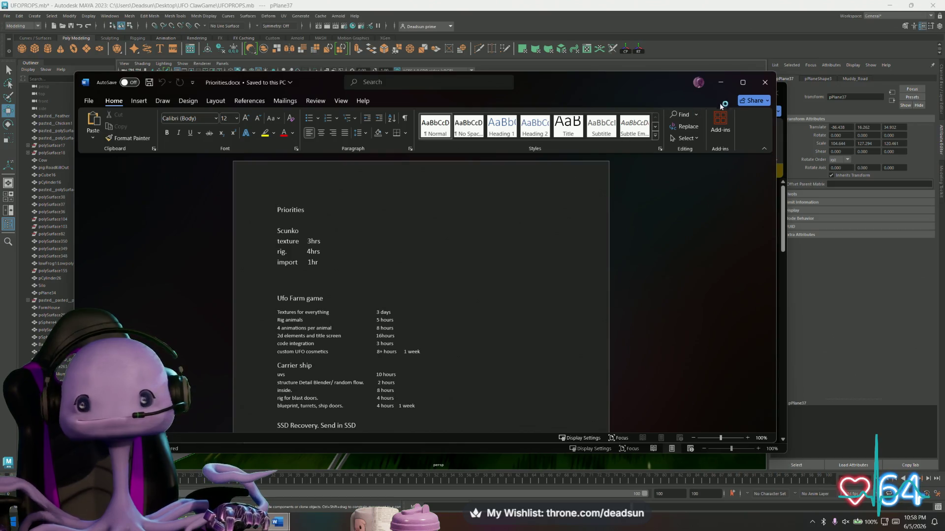
pyautogui.click(742, 83)
# Step: Strike through the Scunko texture 3hrs task and add '-1hour' after the rig 4hrs estimate
pyautogui.moveTo(325, 159)
pyautogui.mouseDown()
pyautogui.moveTo(370, 172)
pyautogui.moveTo(325, 171)
pyautogui.mouseUp()
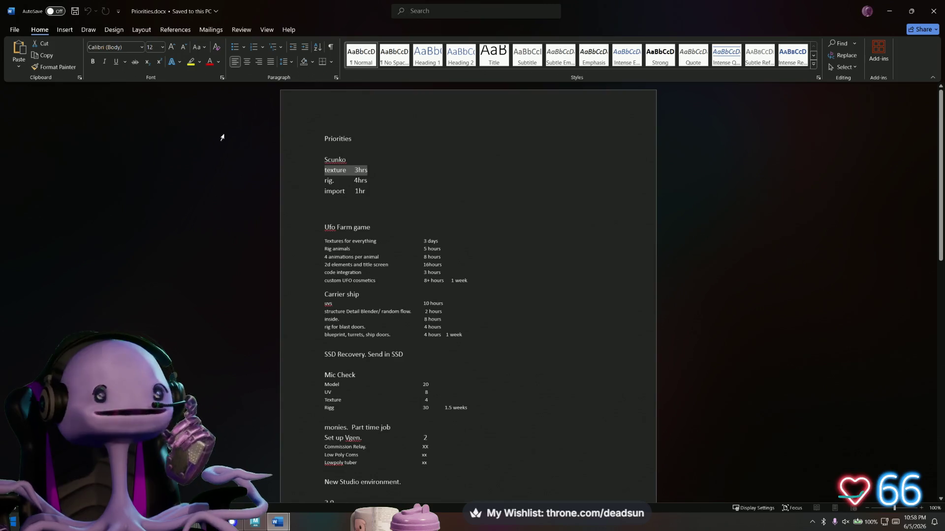
pyautogui.click(134, 62)
pyautogui.click(340, 180)
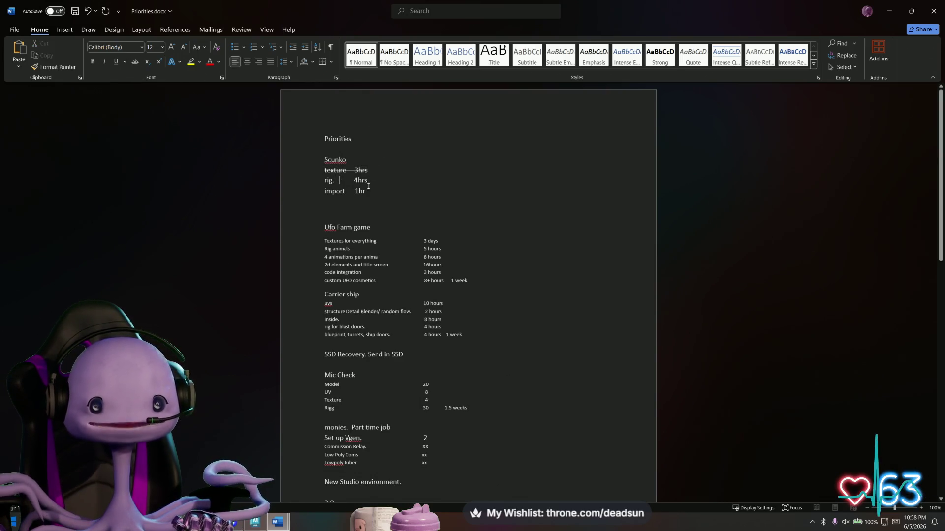
pyautogui.moveTo(368, 181); pyautogui.dragTo(325, 182)
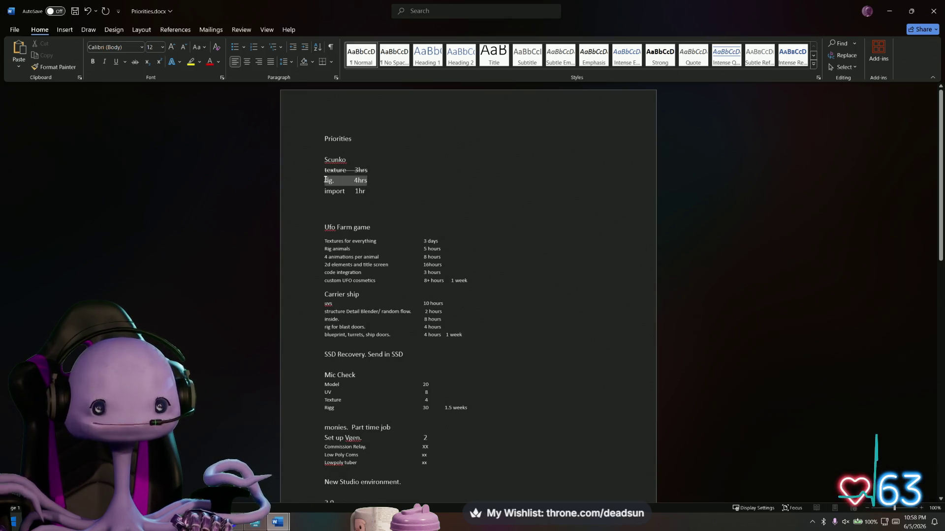
pyautogui.click(378, 182)
pyautogui.doubleClick(357, 181)
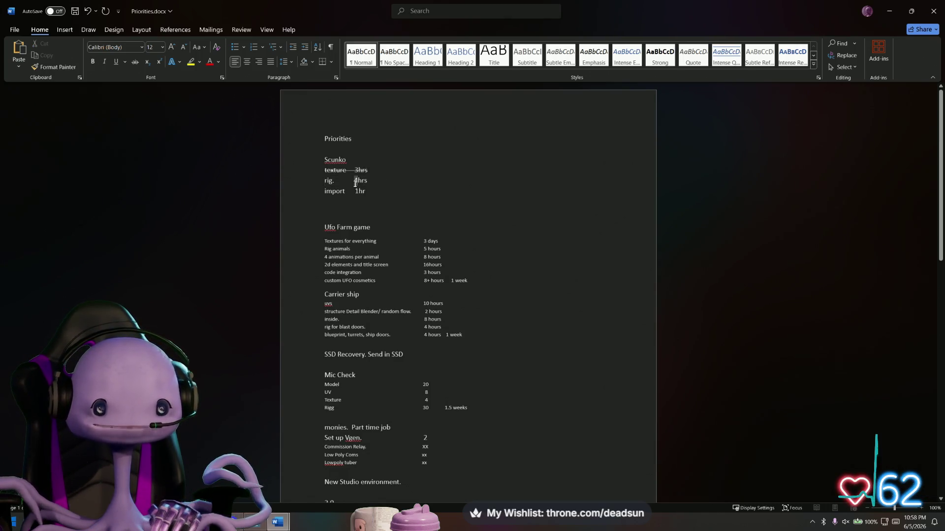
pyautogui.click(394, 186)
pyautogui.write('-')
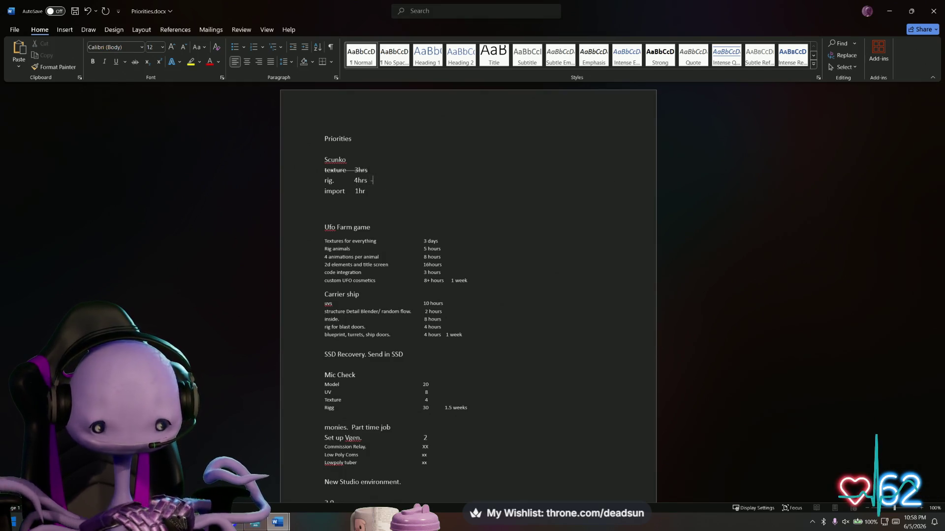
pyautogui.write('1hour')
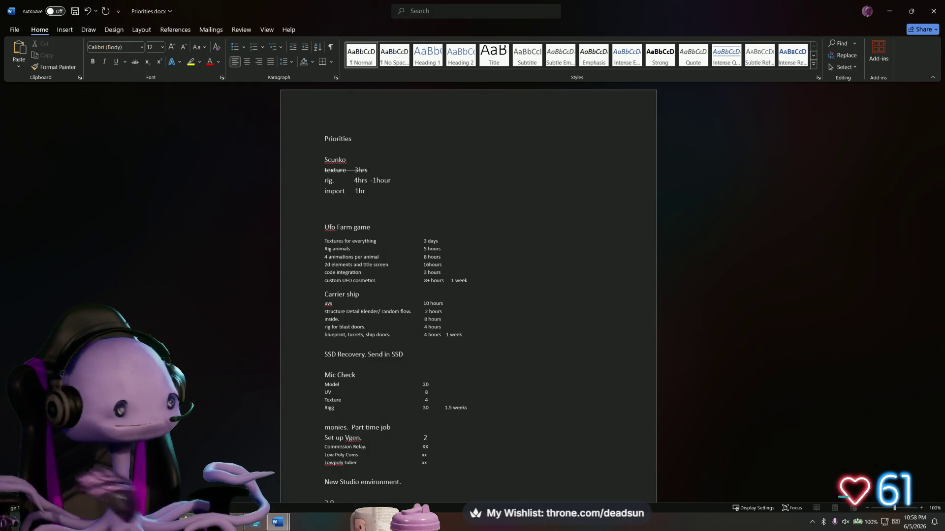
# Step: Select the Textures for everything and Rig animals rows in the task list
pyautogui.click(396, 196)
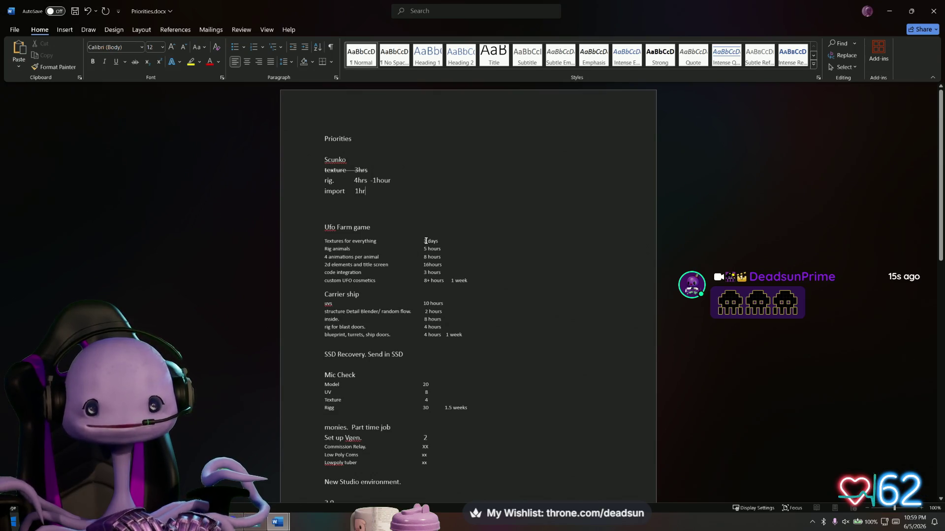
pyautogui.moveTo(422, 241); pyautogui.dragTo(438, 241)
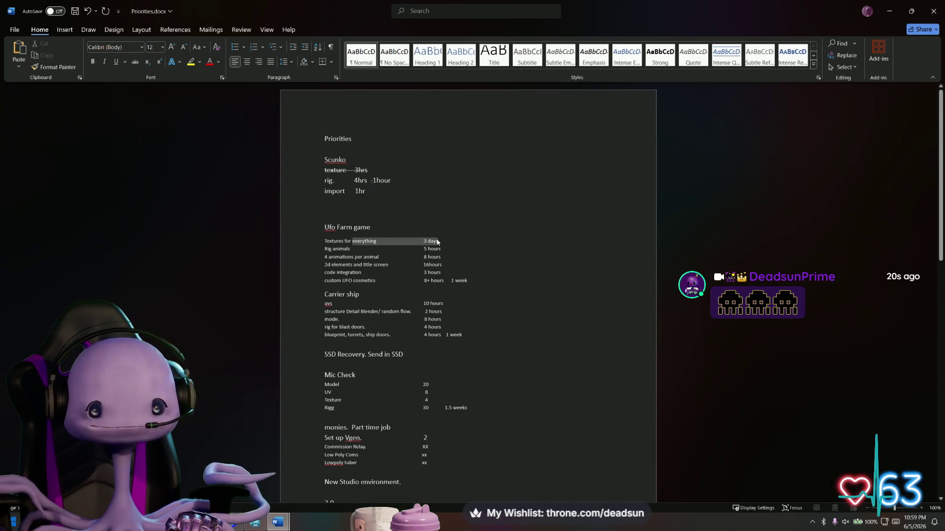
pyautogui.click(439, 241)
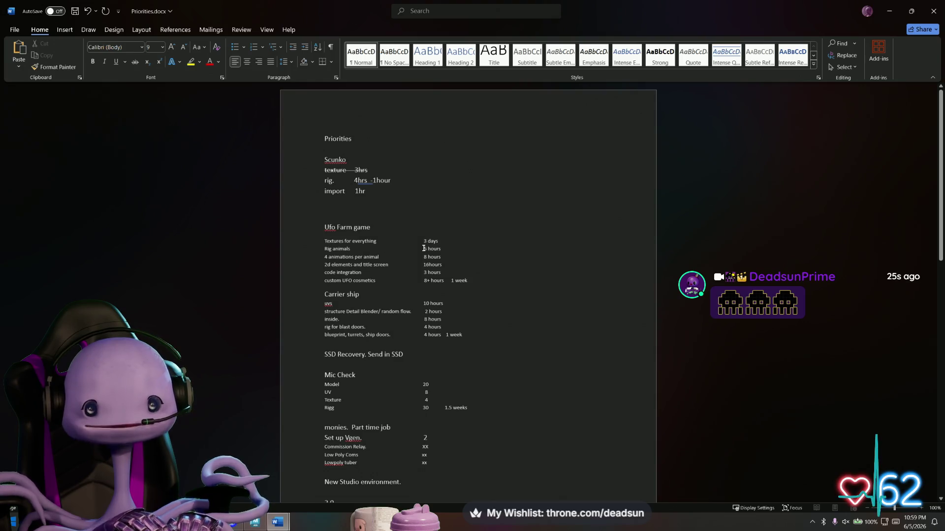
pyautogui.moveTo(424, 248); pyautogui.dragTo(332, 249)
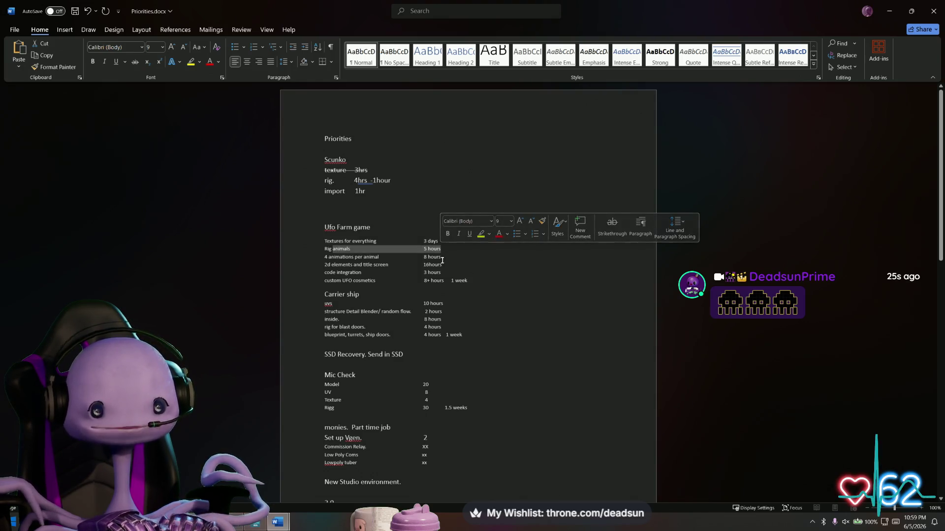
pyautogui.click(442, 250)
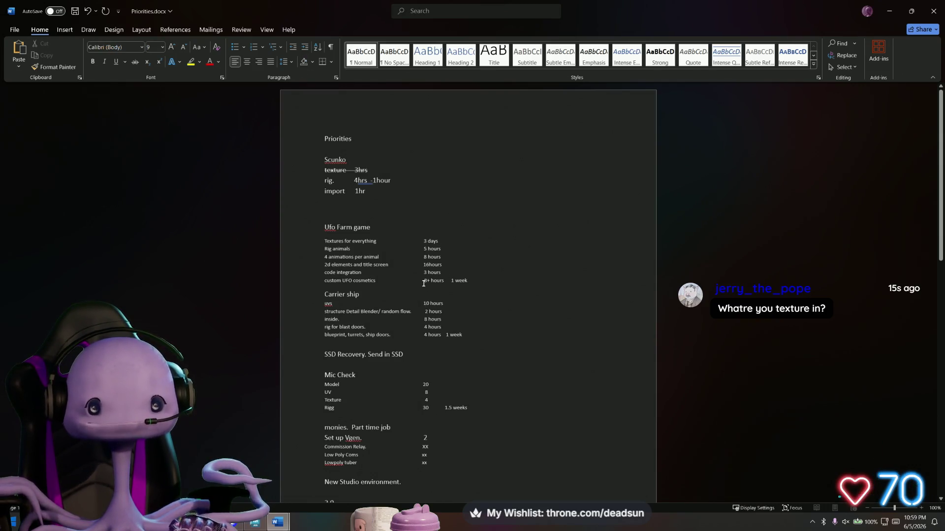
pyautogui.moveTo(354, 282); pyautogui.dragTo(469, 291)
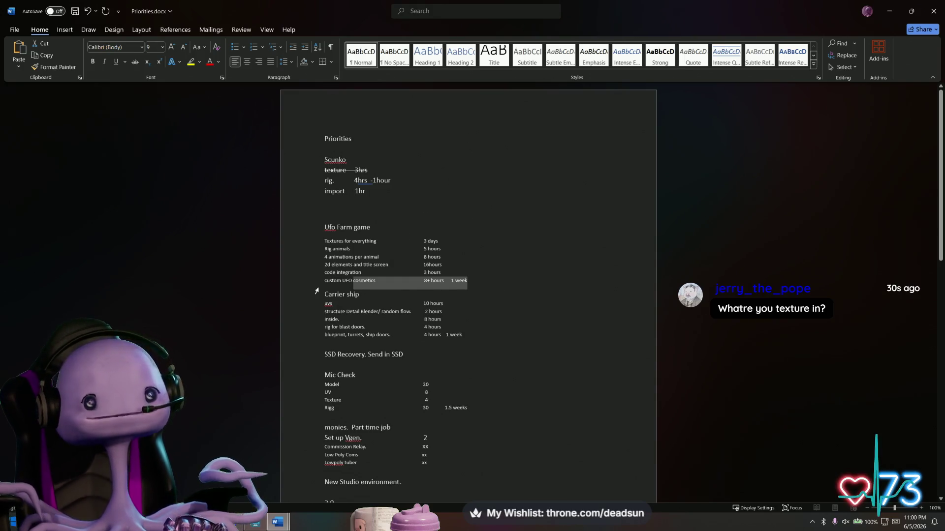
pyautogui.moveTo(324, 281); pyautogui.dragTo(377, 286)
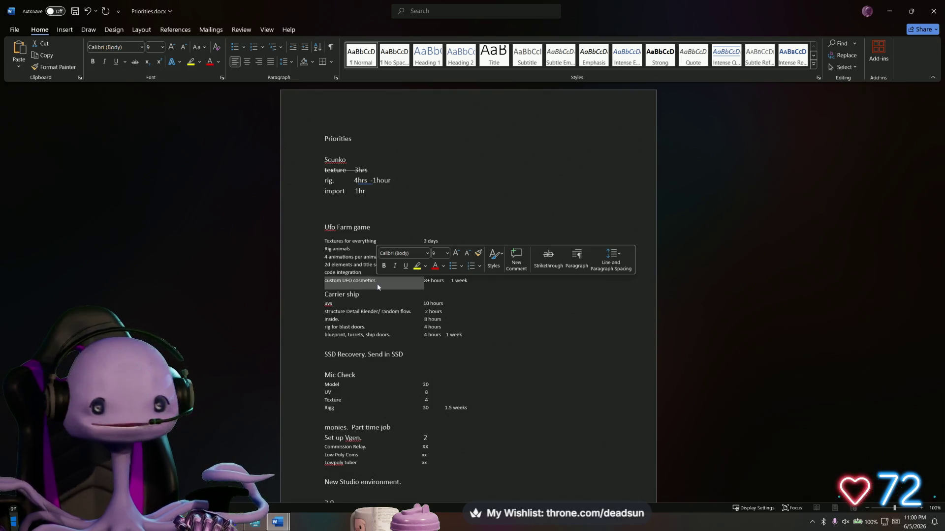
pyautogui.click(335, 256)
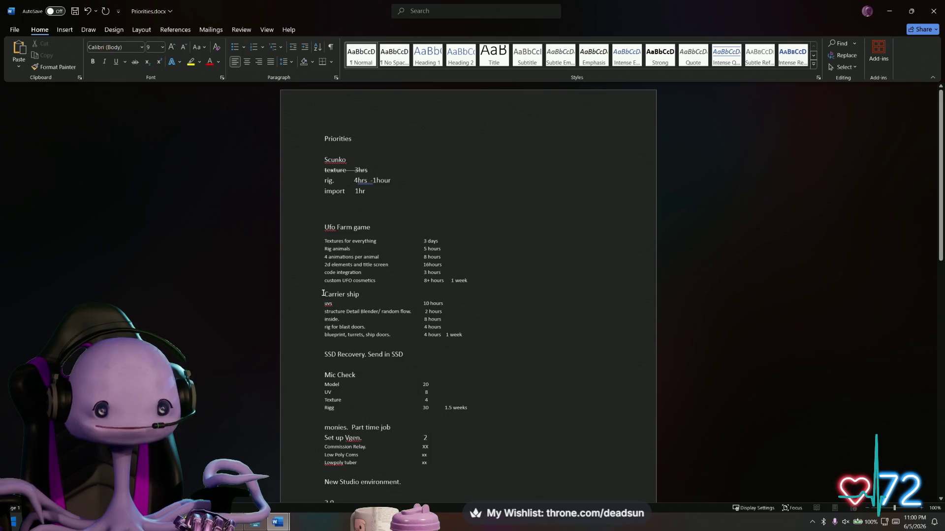
pyautogui.moveTo(324, 295)
pyautogui.mouseDown()
pyautogui.moveTo(411, 311)
pyautogui.moveTo(463, 341)
pyautogui.mouseUp()
pyautogui.click(420, 334)
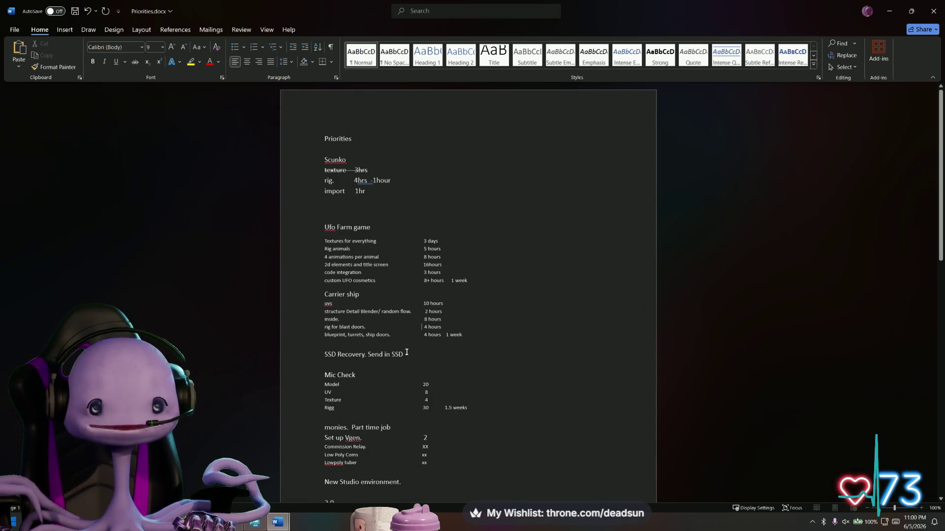
pyautogui.moveTo(407, 355); pyautogui.dragTo(326, 356)
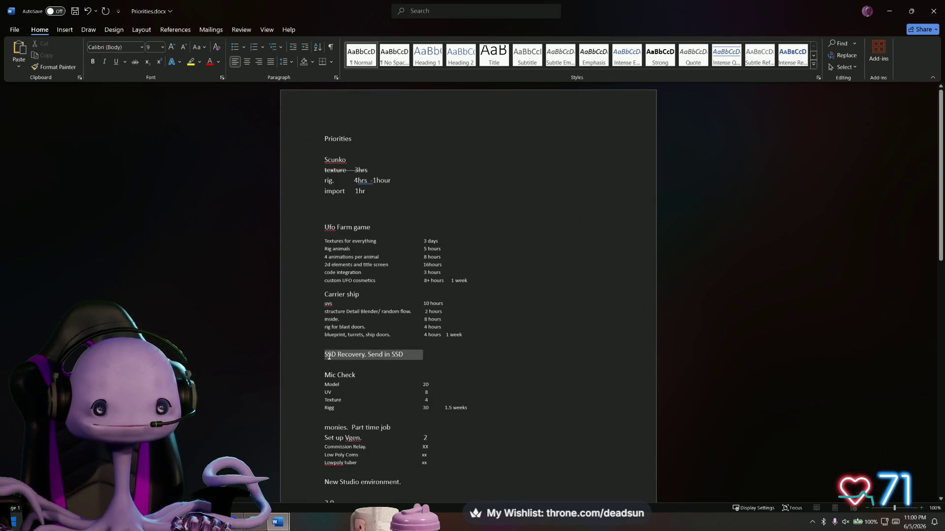
pyautogui.click(347, 359)
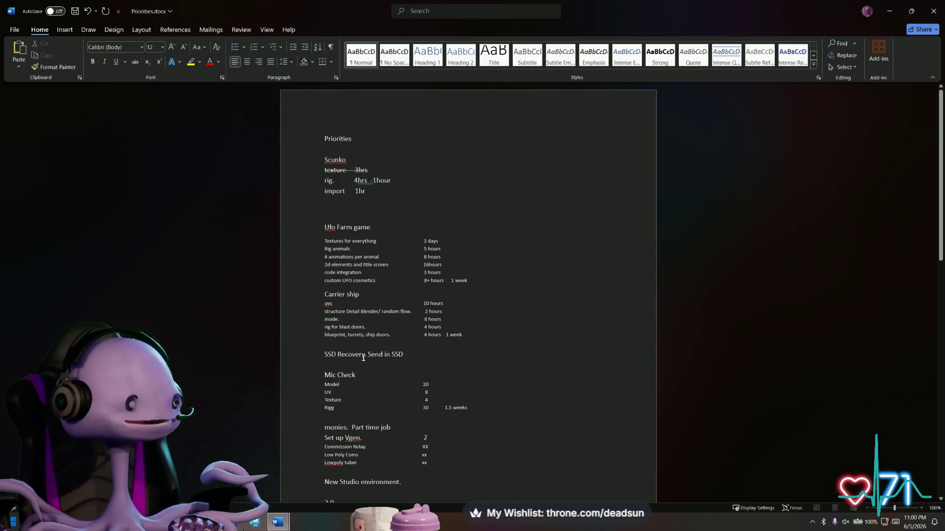
pyautogui.moveTo(408, 353)
pyautogui.mouseDown()
pyautogui.moveTo(328, 356)
pyautogui.moveTo(336, 360)
pyautogui.mouseUp()
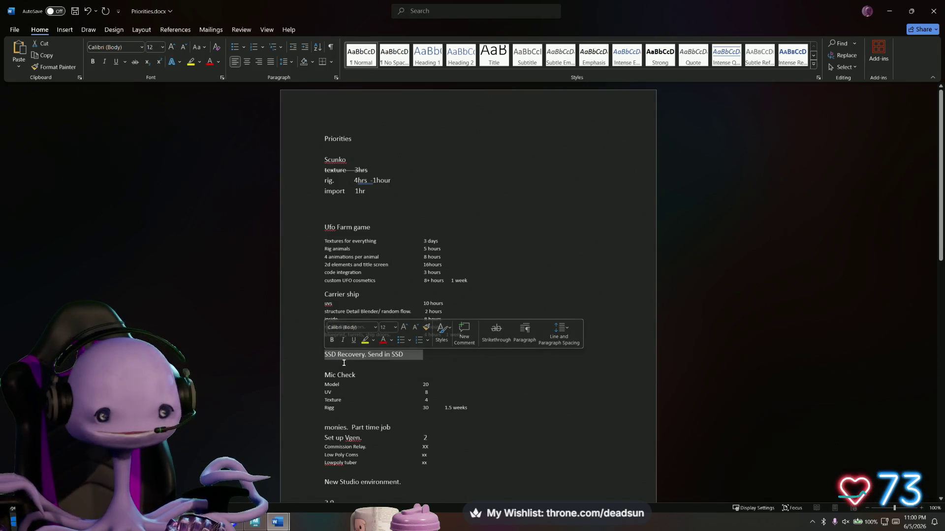
pyautogui.click(329, 361)
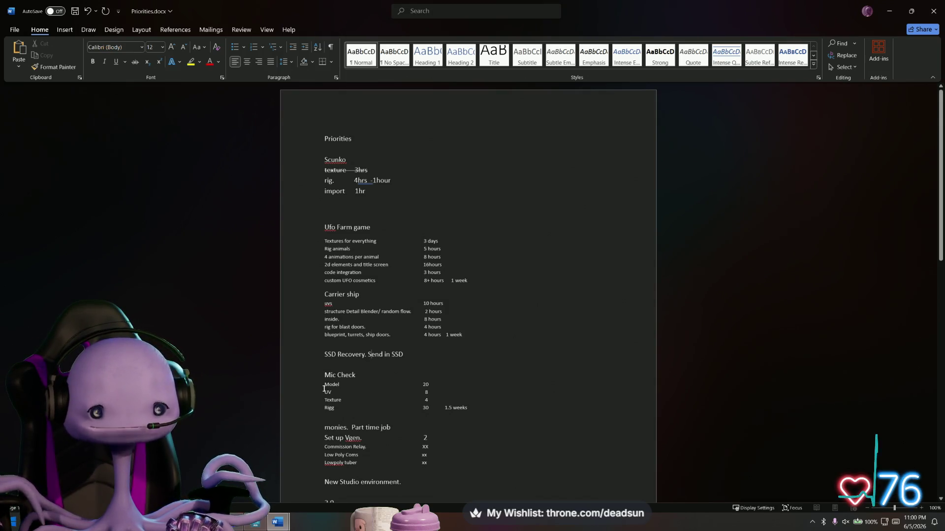
pyautogui.moveTo(324, 387); pyautogui.dragTo(339, 393)
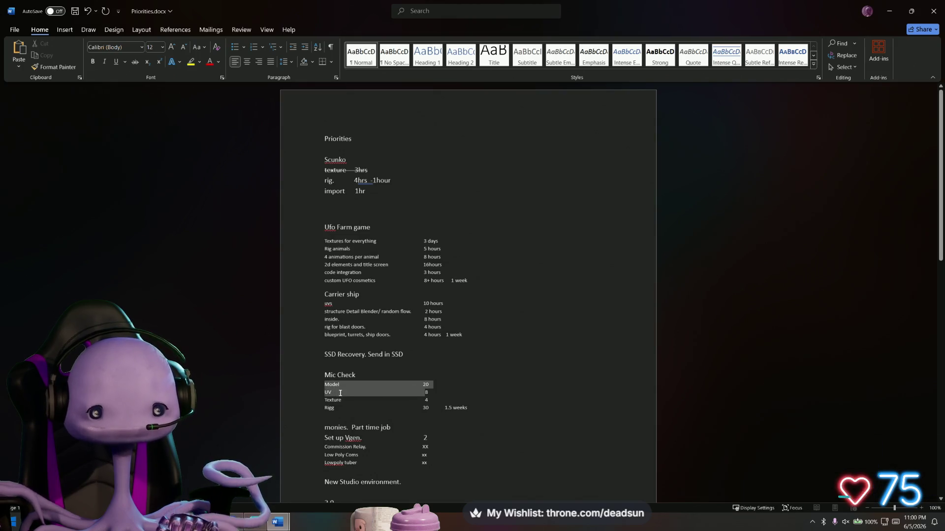
pyautogui.click(332, 390)
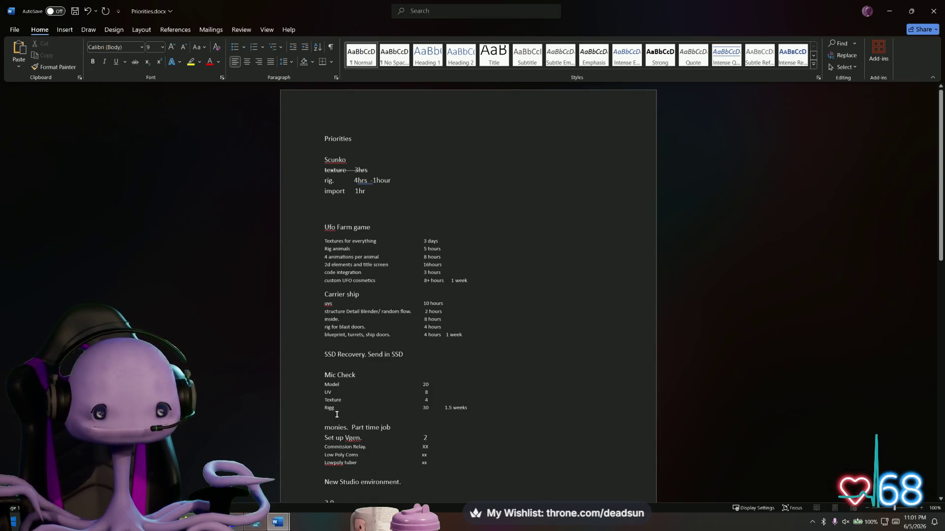
pyautogui.moveTo(336, 410); pyautogui.dragTo(324, 374)
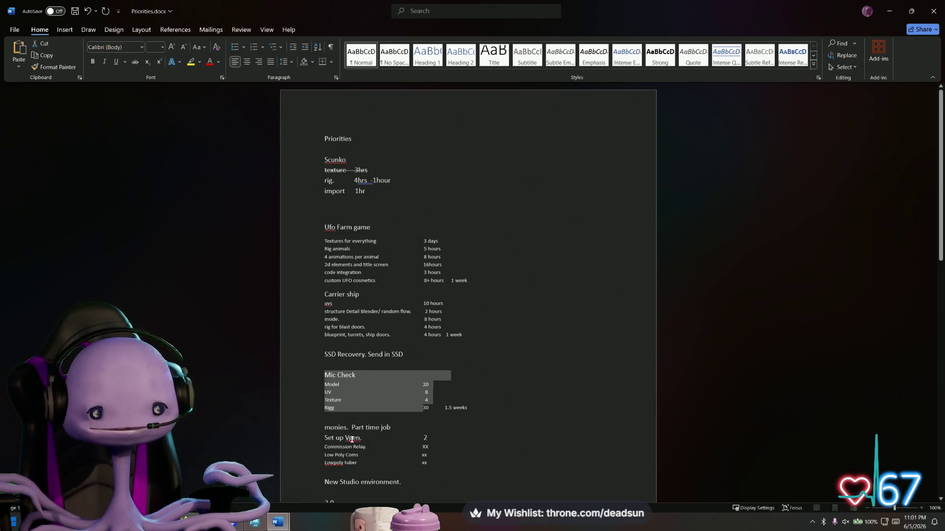
pyautogui.scroll(-1, 358, 441)
pyautogui.moveTo(367, 419); pyautogui.dragTo(326, 384)
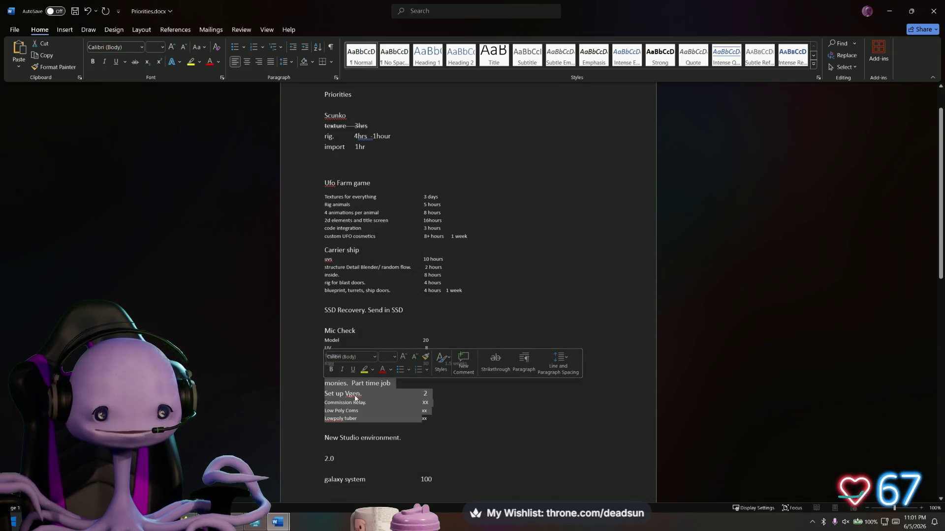
pyautogui.click(372, 393)
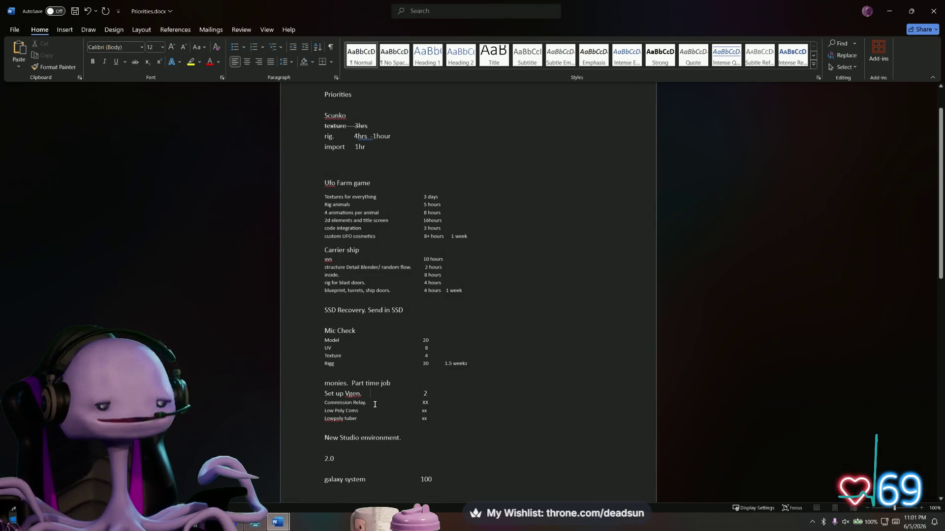
pyautogui.scroll(-1, 366, 403)
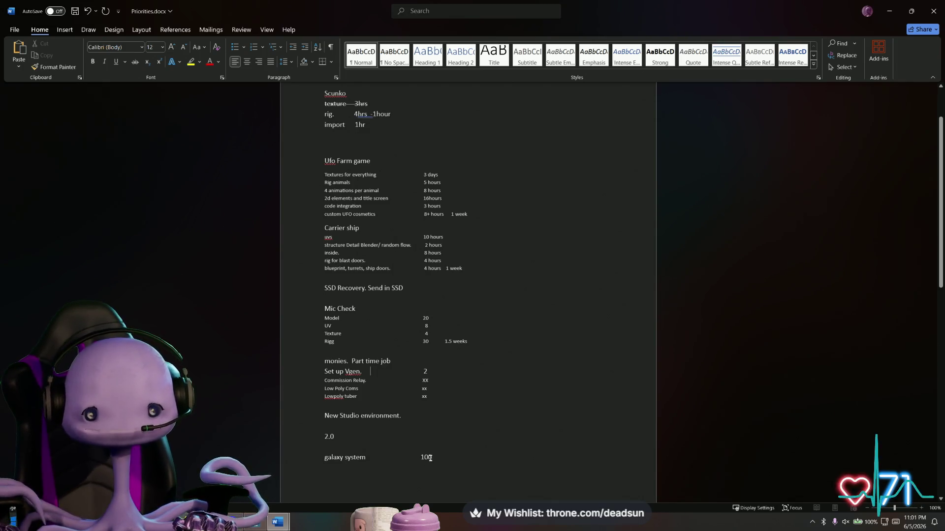
pyautogui.moveTo(430, 461); pyautogui.dragTo(430, 461)
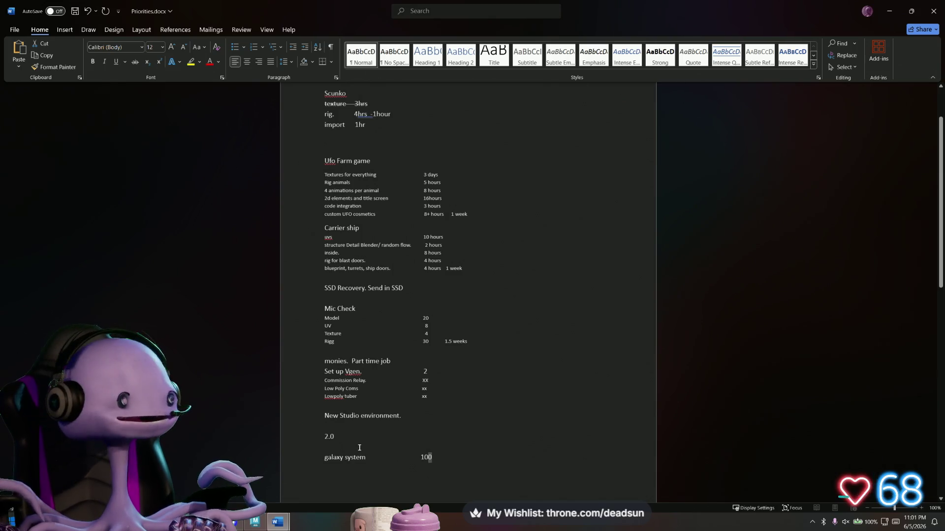
pyautogui.click(369, 459)
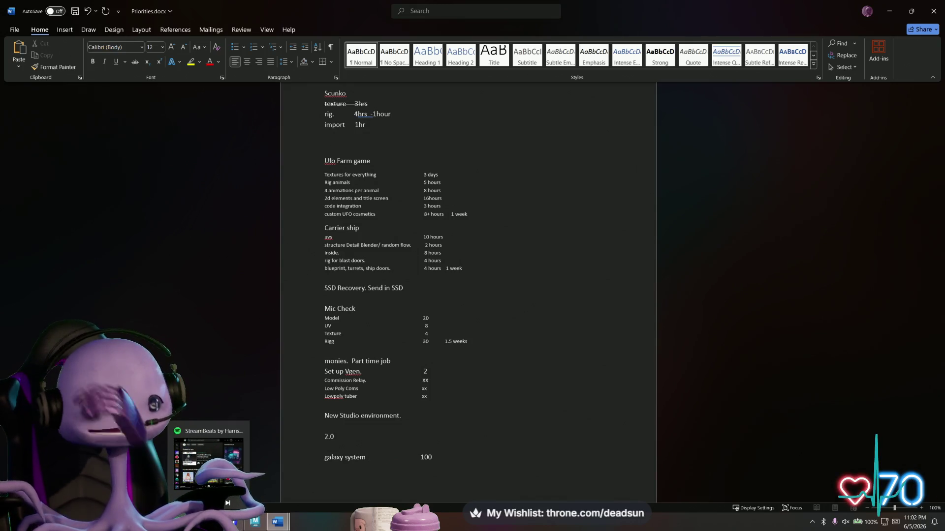
pyautogui.scroll(3, 297, 266)
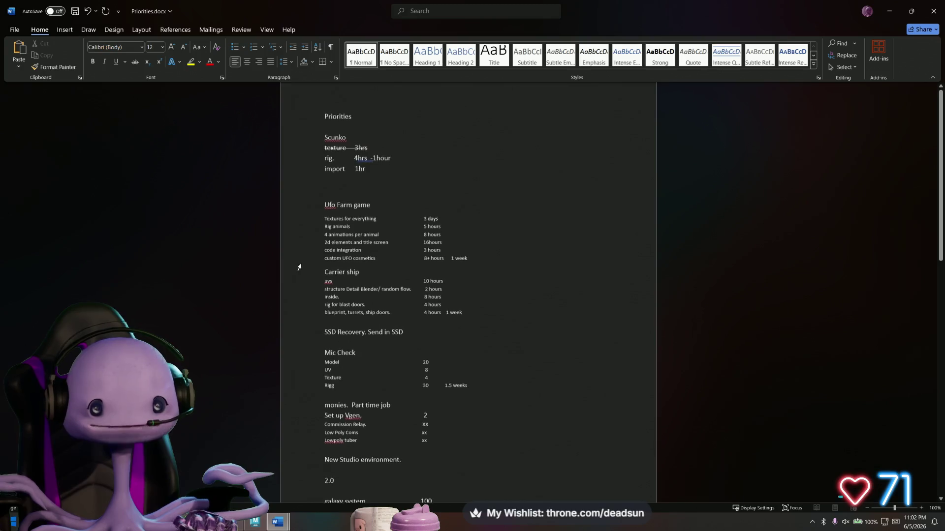
pyautogui.scroll(-2, 360, 271)
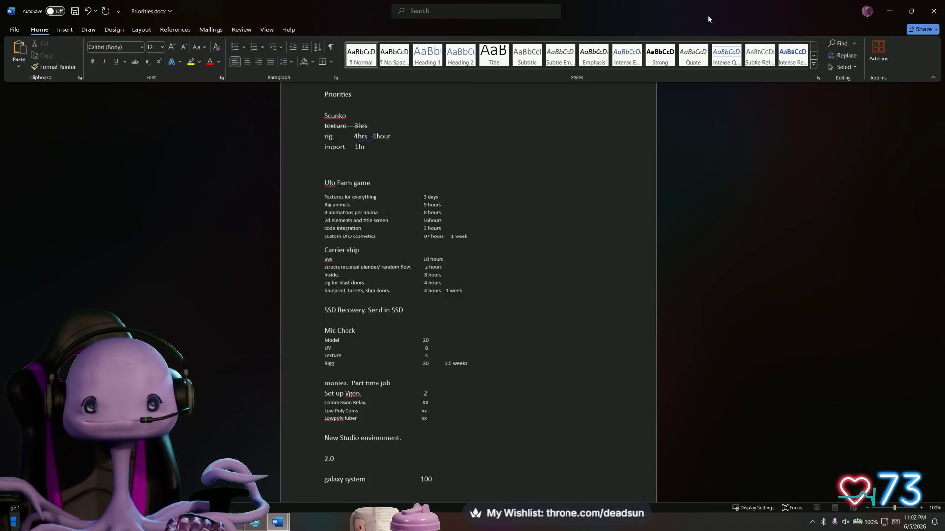
pyautogui.doubleClick(326, 459)
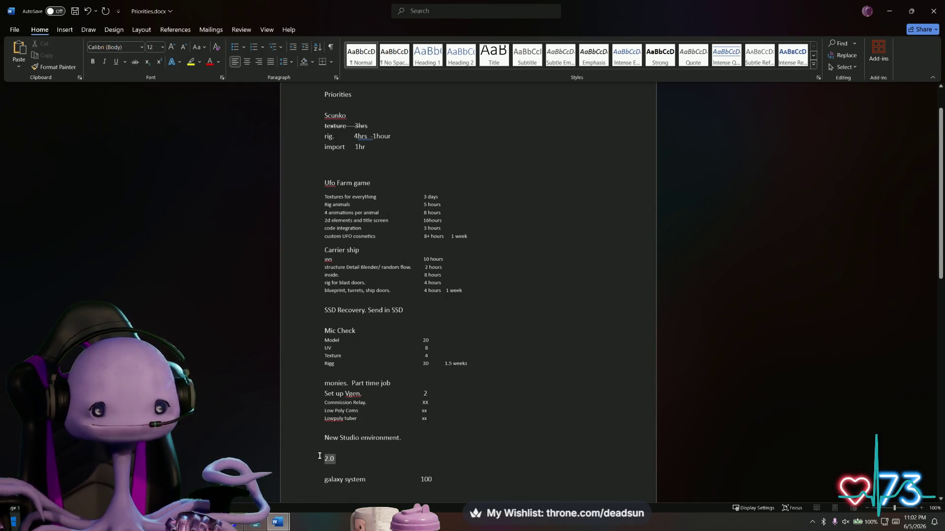
pyautogui.click(229, 367)
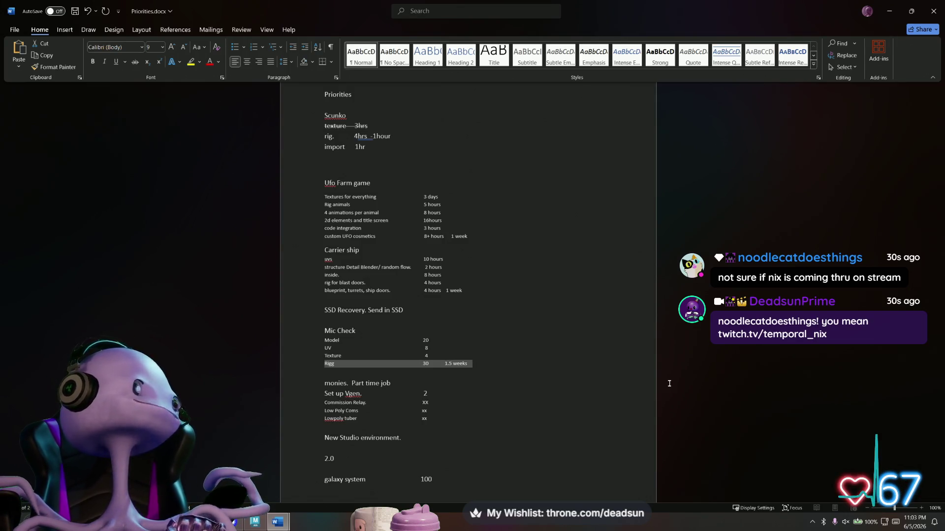
# Step: Minimize Word, delete the recovered Priorities copy, and orbit the Maya farm scene
pyautogui.click(889, 3)
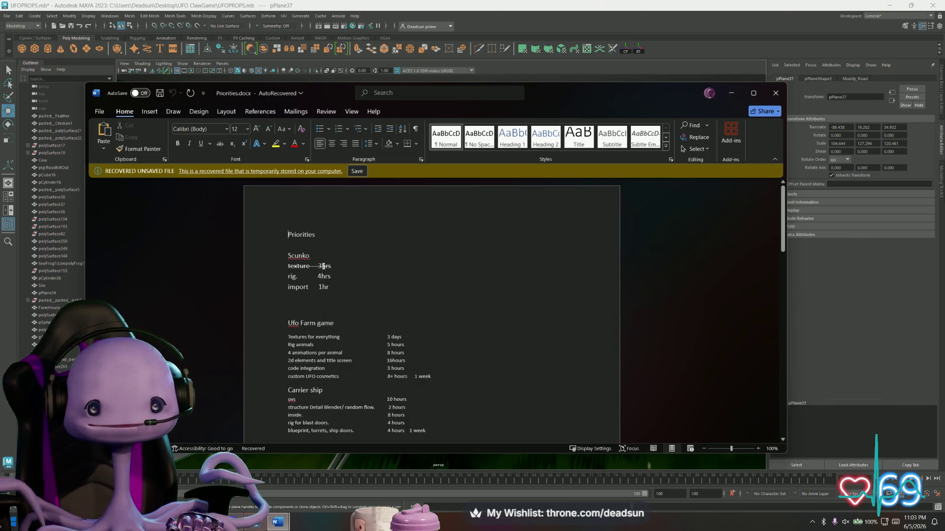
pyautogui.click(775, 93)
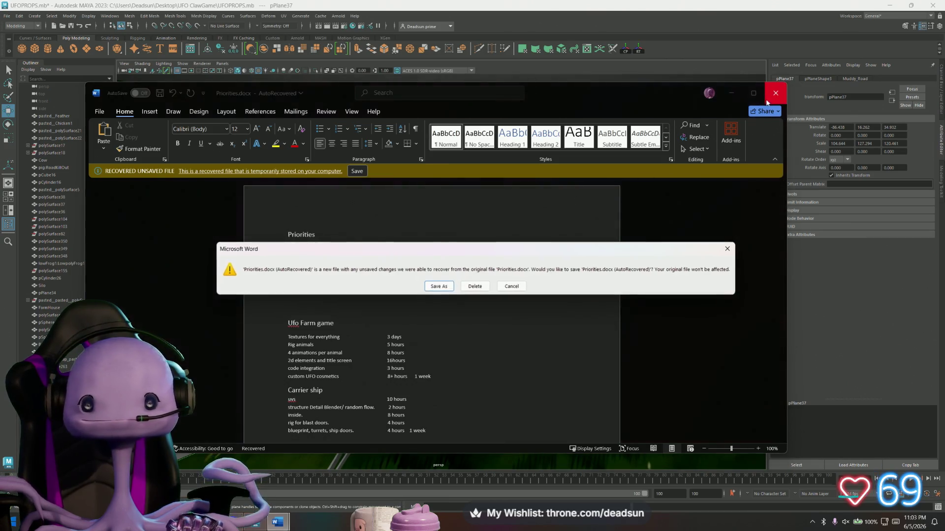
pyautogui.click(484, 290)
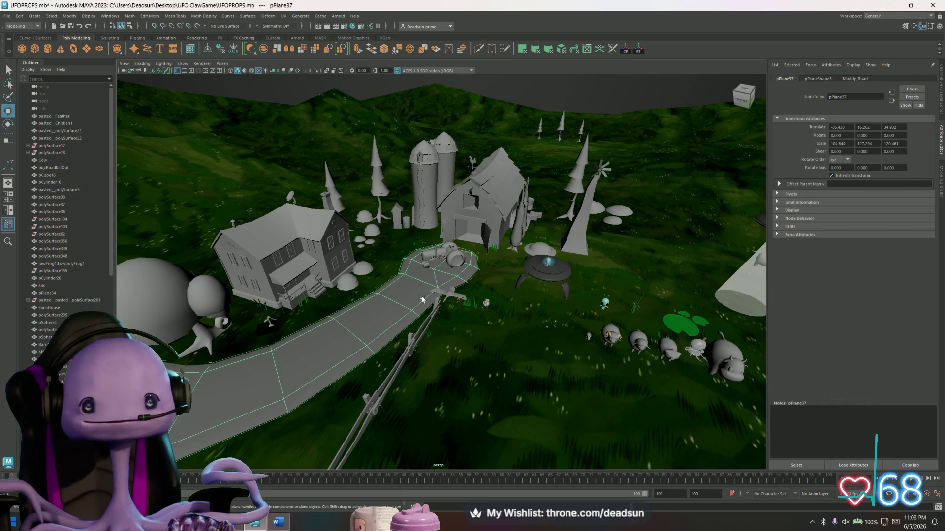
pyautogui.moveTo(422, 298)
pyautogui.keyDown('alt'); pyautogui.mouseDown()
pyautogui.moveTo(226, 317)
pyautogui.moveTo(265, 359)
pyautogui.moveTo(295, 349)
pyautogui.moveTo(328, 312)
pyautogui.moveTo(373, 322)
pyautogui.moveTo(409, 353)
pyautogui.mouseUp(); pyautogui.keyUp('alt')
pyautogui.click(409, 353)
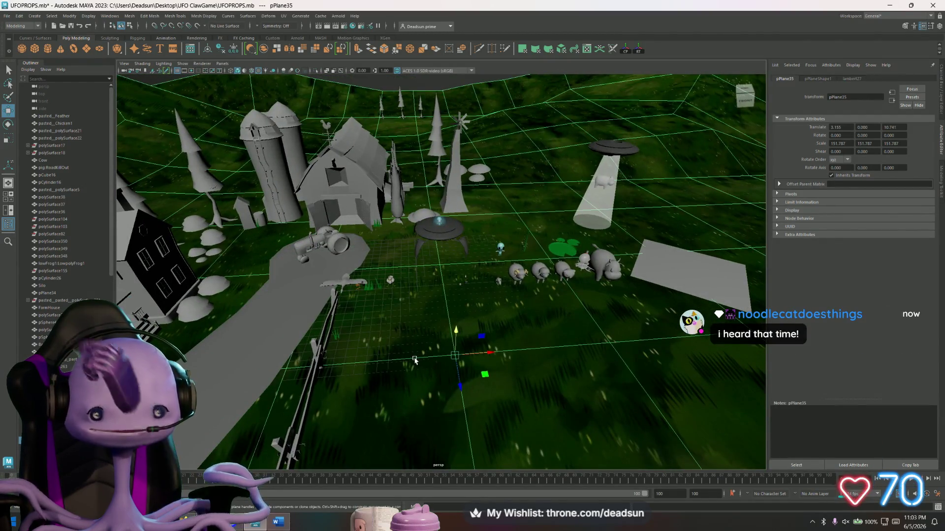
pyautogui.keyDown('alt'); pyautogui.moveTo(389, 357); pyautogui.dragTo(392, 346, button='right'); pyautogui.keyUp('alt')
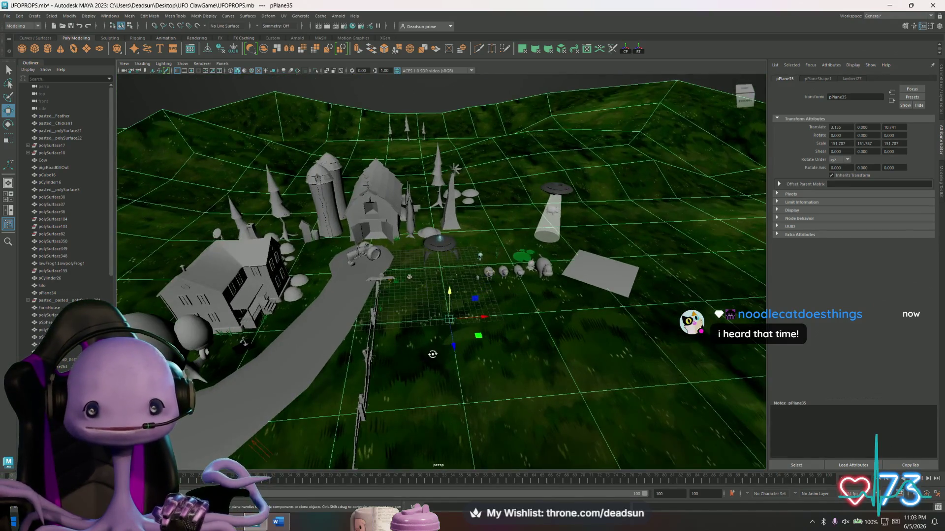
pyautogui.keyDown('alt'); pyautogui.moveTo(436, 352); pyautogui.dragTo(413, 358); pyautogui.keyUp('alt')
pyautogui.scroll(5, 413, 358)
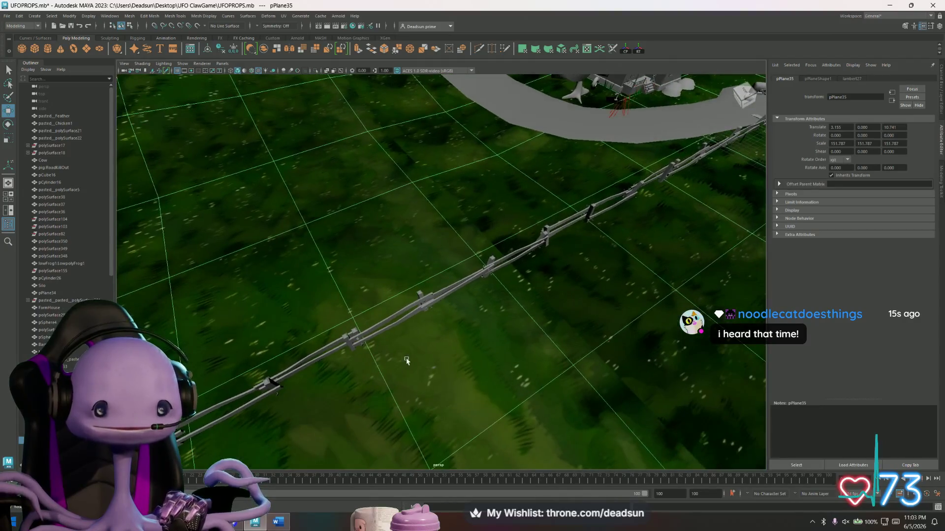
pyautogui.scroll(-5, 407, 360)
pyautogui.click(295, 186)
pyautogui.scroll(5, 521, 358)
pyautogui.keyDown('alt'); pyautogui.moveTo(522, 358); pyautogui.dragTo(575, 357, button='right'); pyautogui.keyUp('alt')
pyautogui.moveTo(458, 294)
pyautogui.keyDown('alt'); pyautogui.mouseDown()
pyautogui.moveTo(376, 330)
pyautogui.moveTo(449, 306)
pyautogui.moveTo(374, 281)
pyautogui.mouseUp(); pyautogui.keyUp('alt')
pyautogui.moveTo(374, 280)
pyautogui.keyDown('alt'); pyautogui.mouseDown(button='right')
pyautogui.moveTo(323, 268)
pyautogui.moveTo(443, 357)
pyautogui.moveTo(536, 350)
pyautogui.mouseUp(button='right'); pyautogui.keyUp('alt')
pyautogui.scroll(-10, 413, 335)
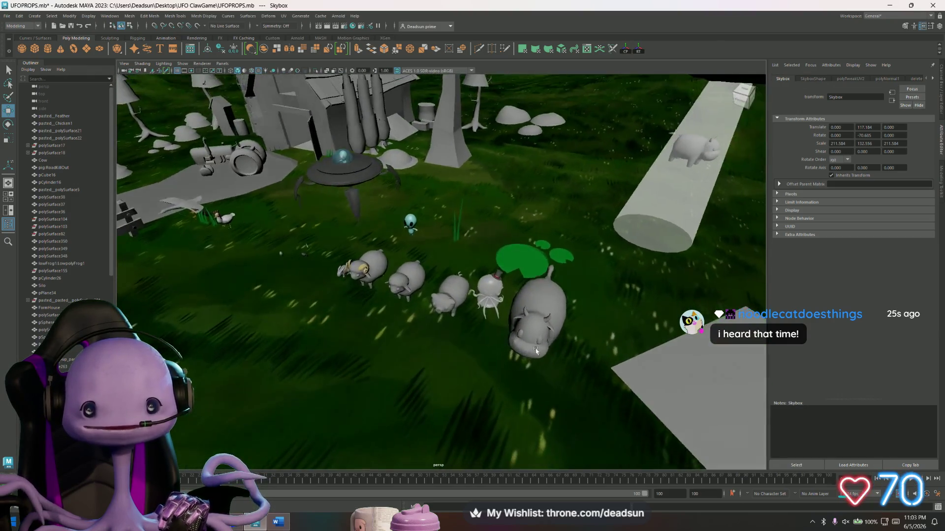
pyautogui.moveTo(536, 350)
pyautogui.keyDown('alt'); pyautogui.mouseDown()
pyautogui.moveTo(584, 365)
pyautogui.moveTo(473, 304)
pyautogui.mouseUp(); pyautogui.keyUp('alt')
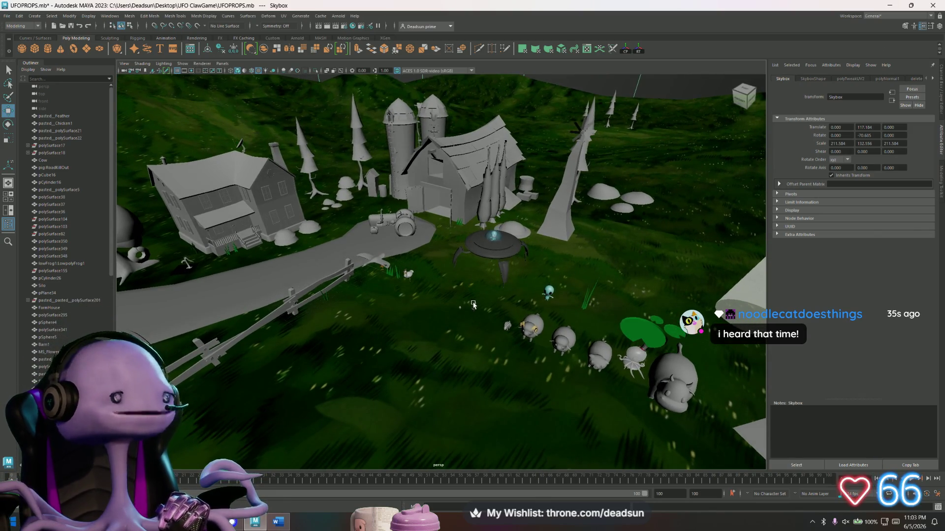
pyautogui.keyDown('alt'); pyautogui.moveTo(452, 294); pyautogui.dragTo(466, 303); pyautogui.keyUp('alt')
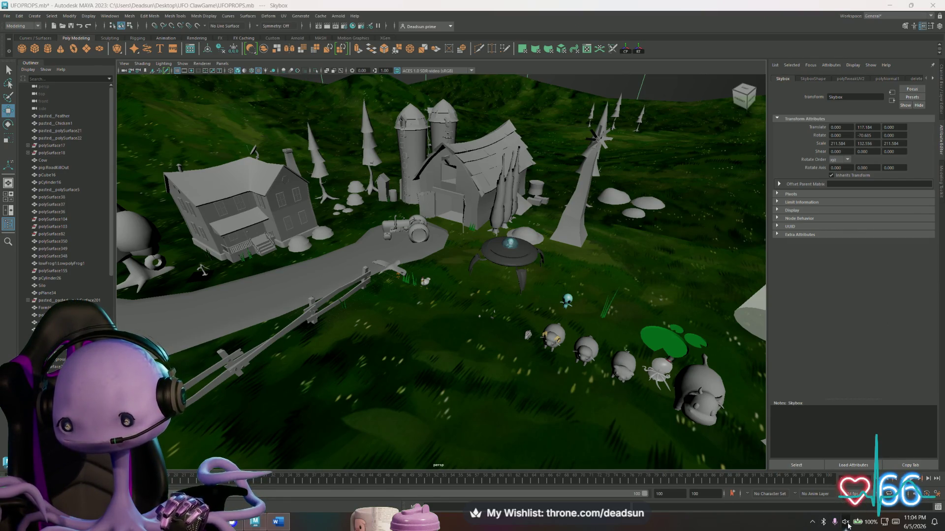
# Step: Unmute the system audio from the taskbar volume controls
pyautogui.click(848, 524)
pyautogui.click(846, 525)
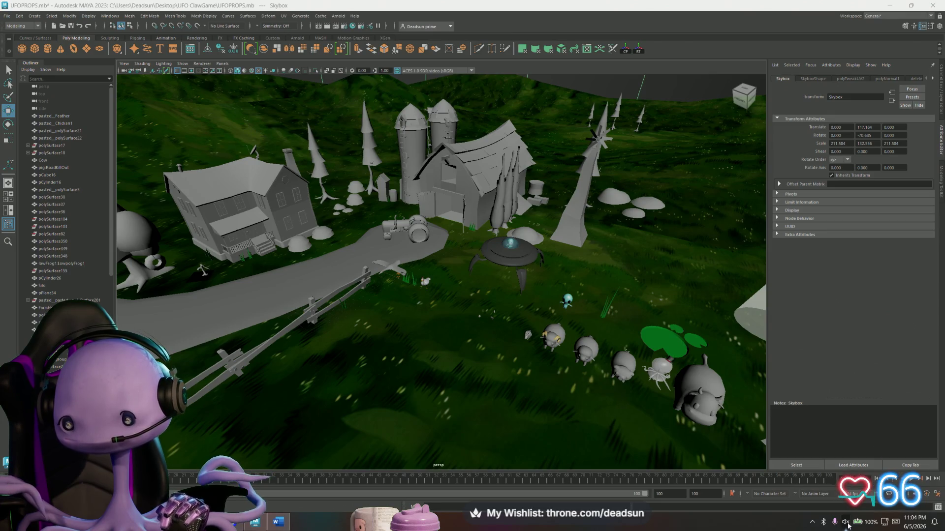
pyautogui.click(846, 524)
pyautogui.middleClick(845, 525)
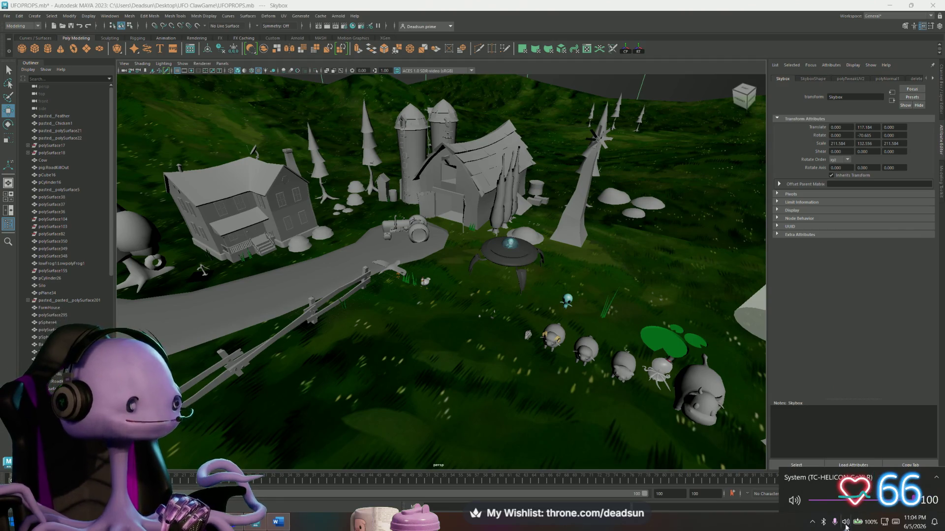
pyautogui.scroll(1, 844, 529)
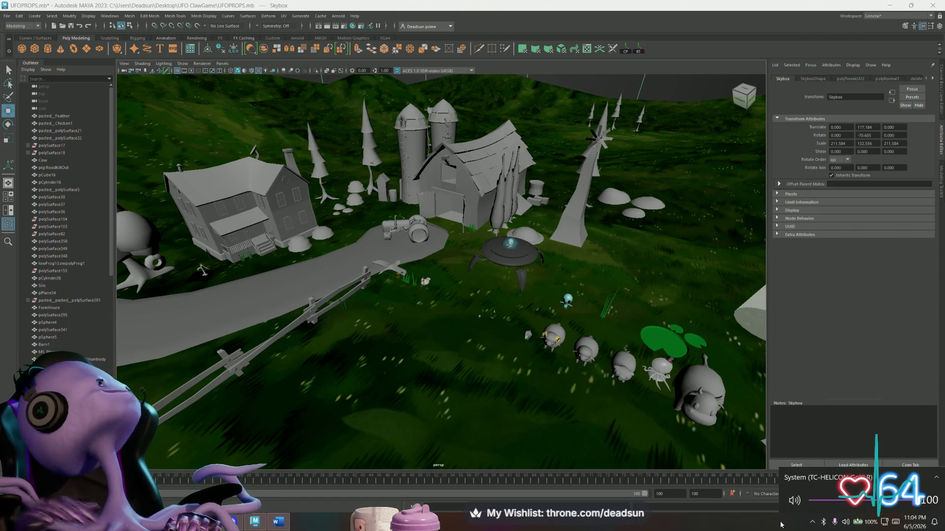
pyautogui.press('XF86AudioLowerVolume')
pyautogui.press('XF86AudioLowerVolume')
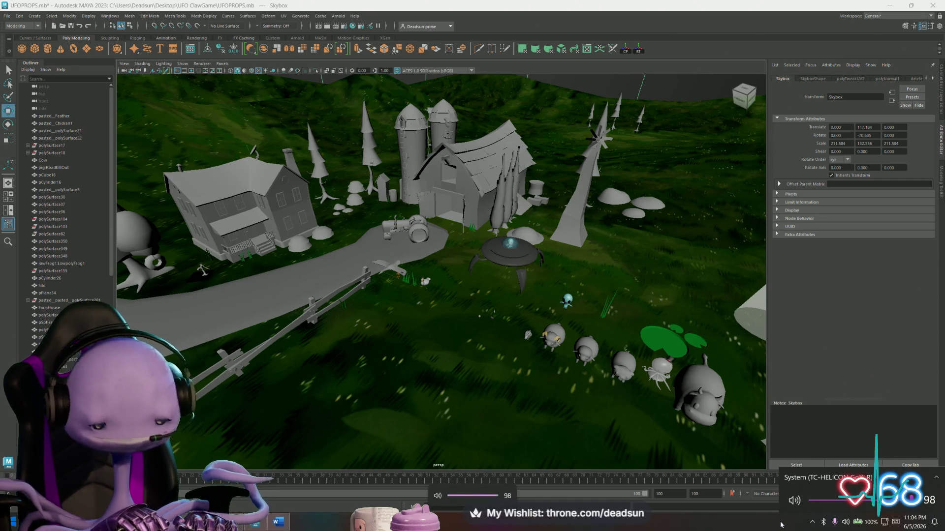
pyautogui.press('XF86AudioLowerVolume')
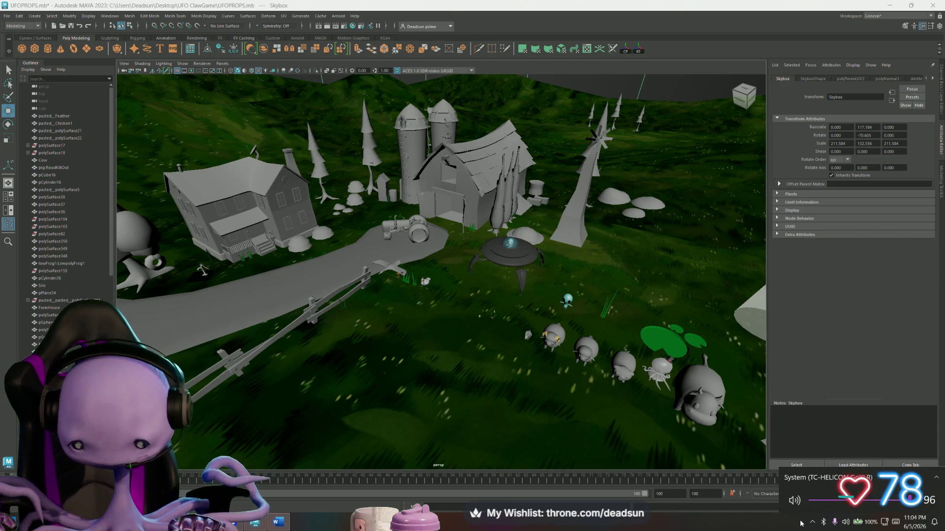
pyautogui.press('XF86AudioLowerVolume')
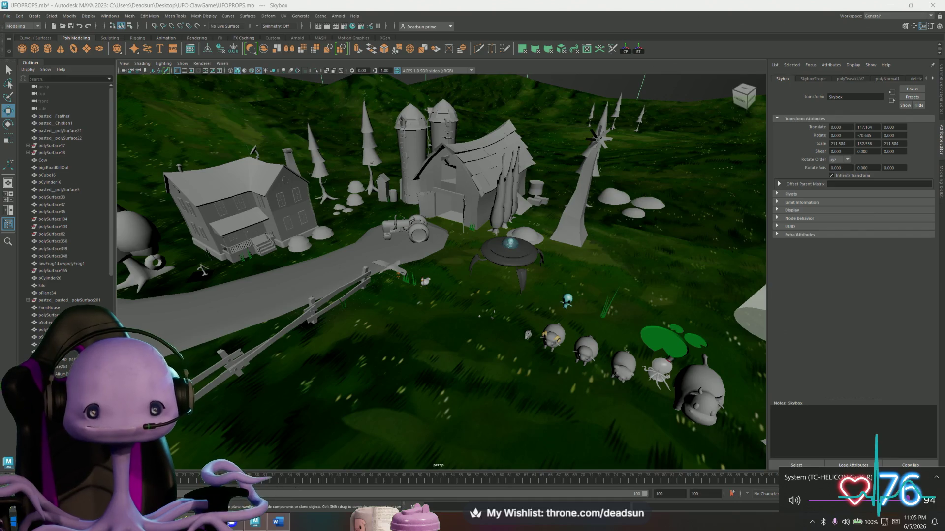
pyautogui.moveTo(253, 525)
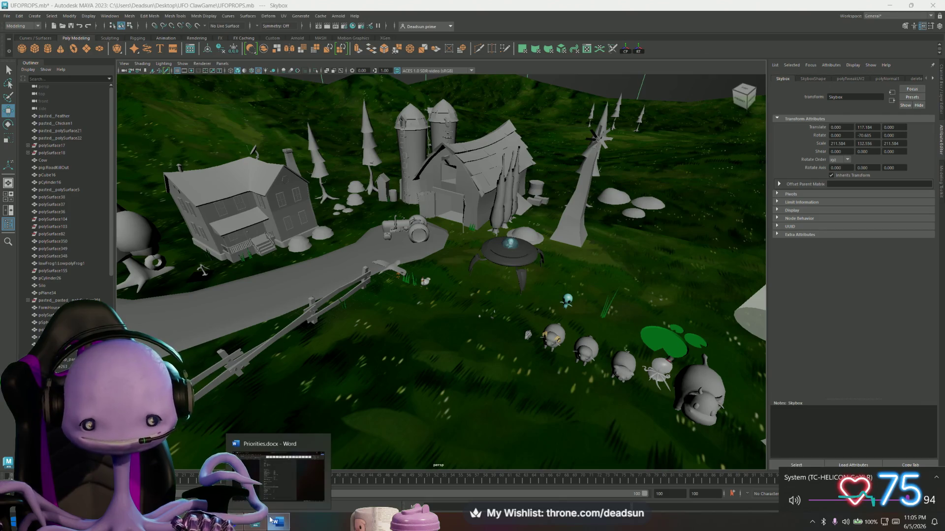
pyautogui.moveTo(294, 500)
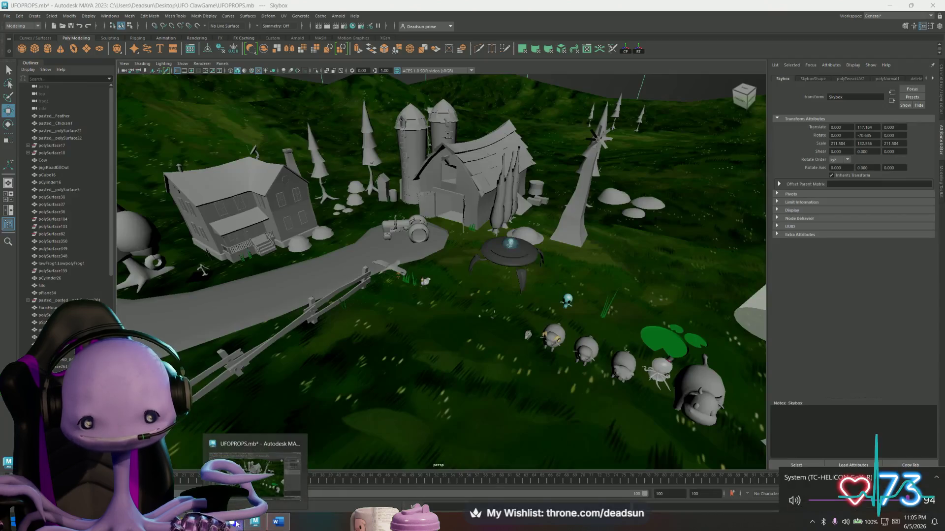
pyautogui.moveTo(228, 502)
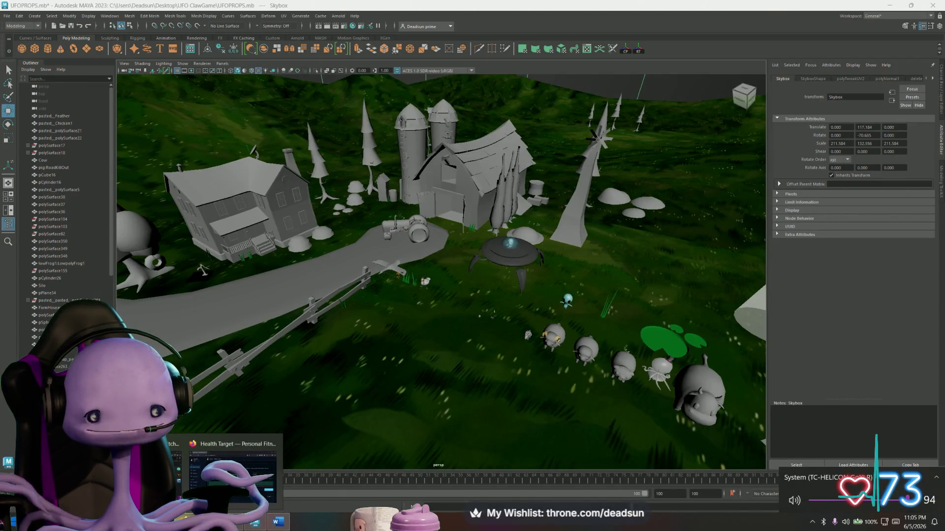
pyautogui.moveTo(243, 528)
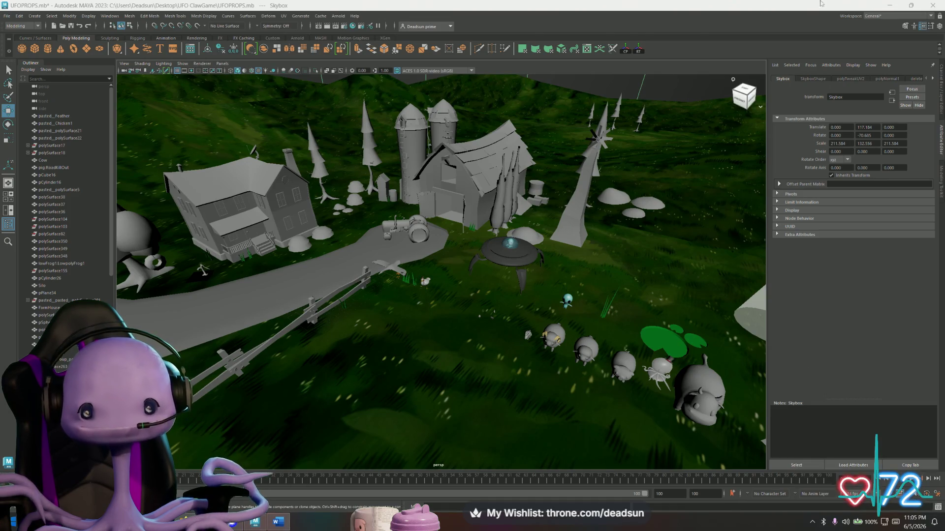
pyautogui.click(897, 5)
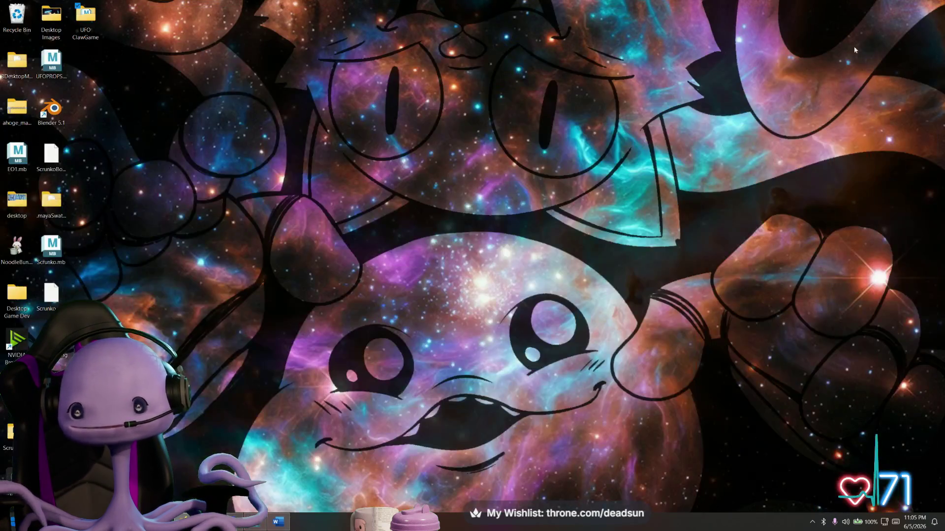
# Step: Launch Substance 3D Painter 2025 from the Steam tray icon's quick menu
pyautogui.rightClick(811, 522)
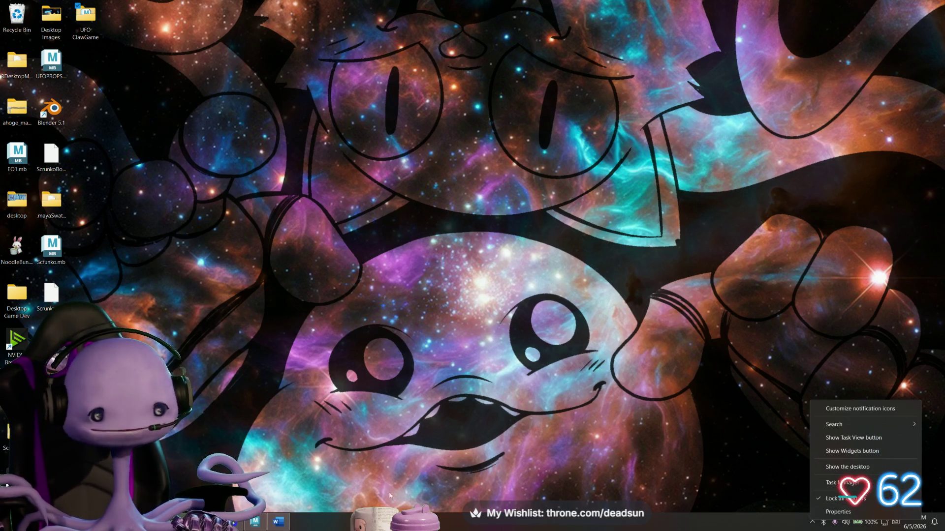
pyautogui.click(812, 524)
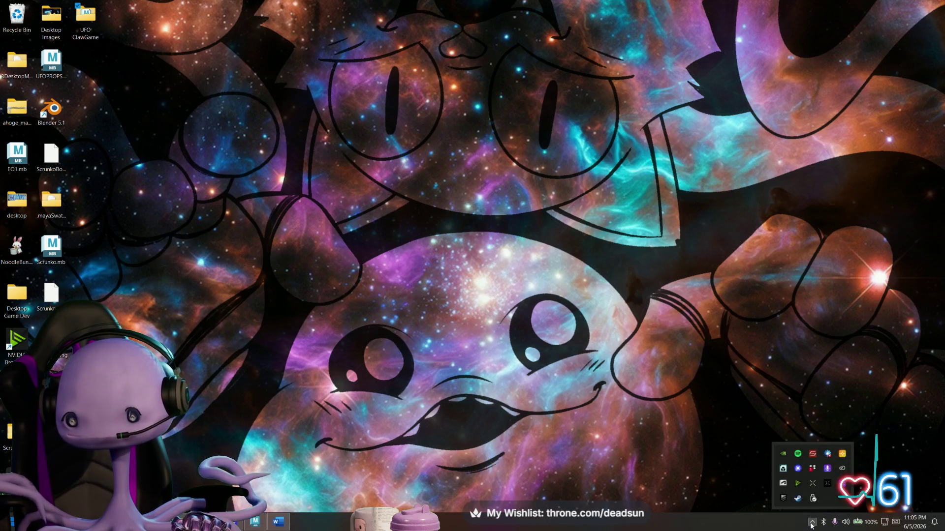
pyautogui.rightClick(797, 500)
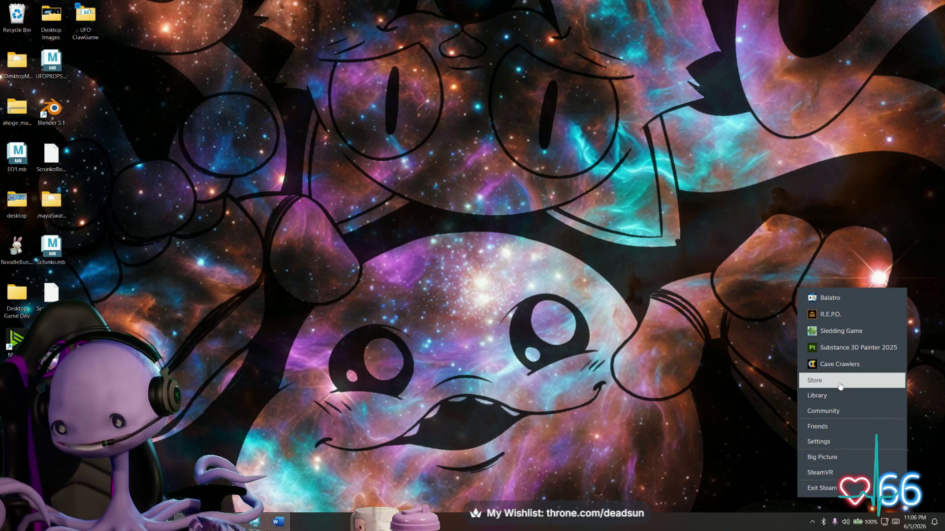
pyautogui.click(854, 348)
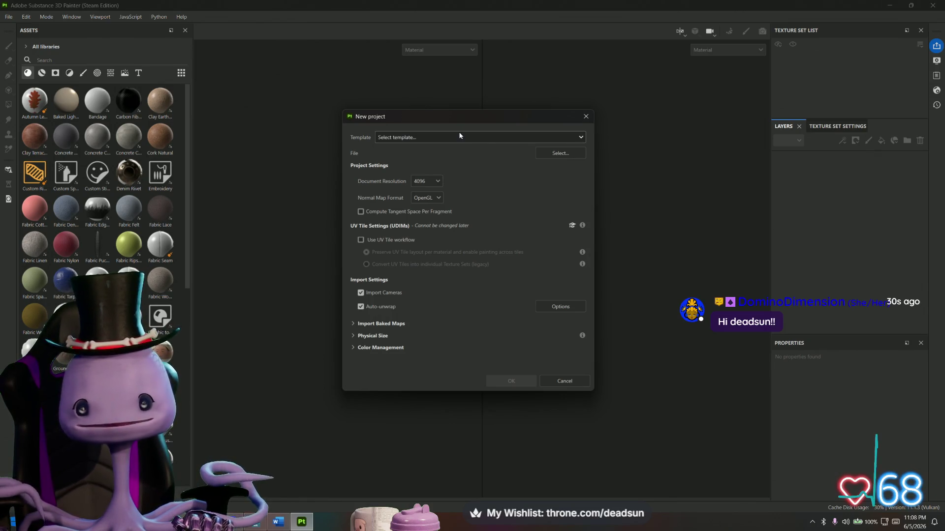
# Step: Pick Windmill.fbx from Desktop > UFO ClawGame > Models as the project mesh
pyautogui.click(558, 157)
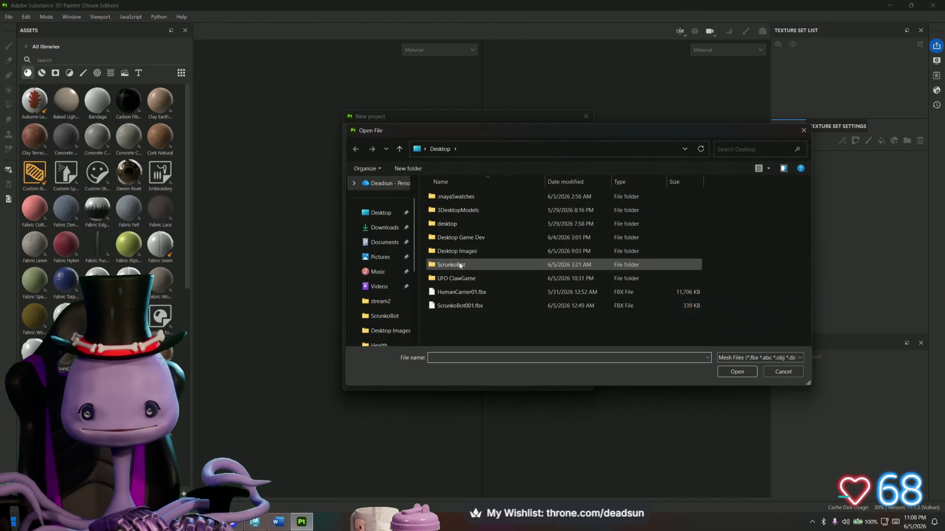
pyautogui.doubleClick(467, 279)
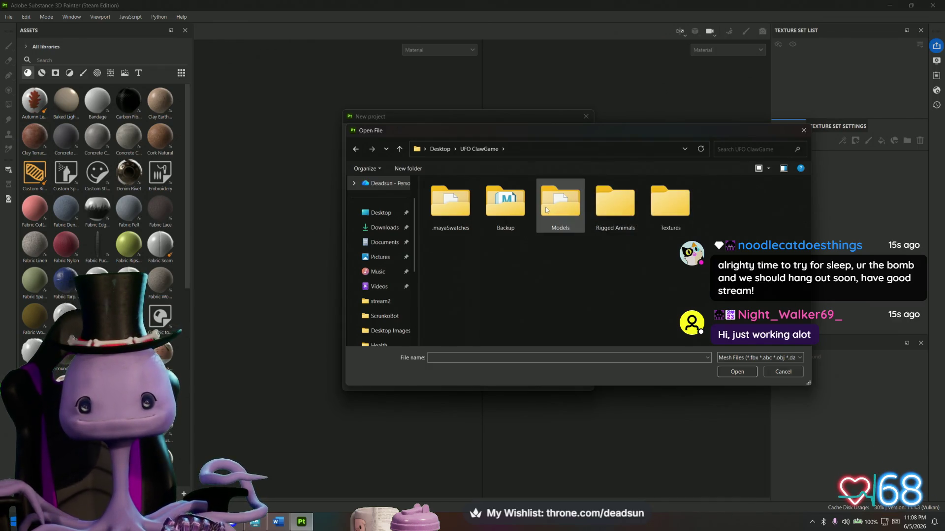
pyautogui.click(546, 211)
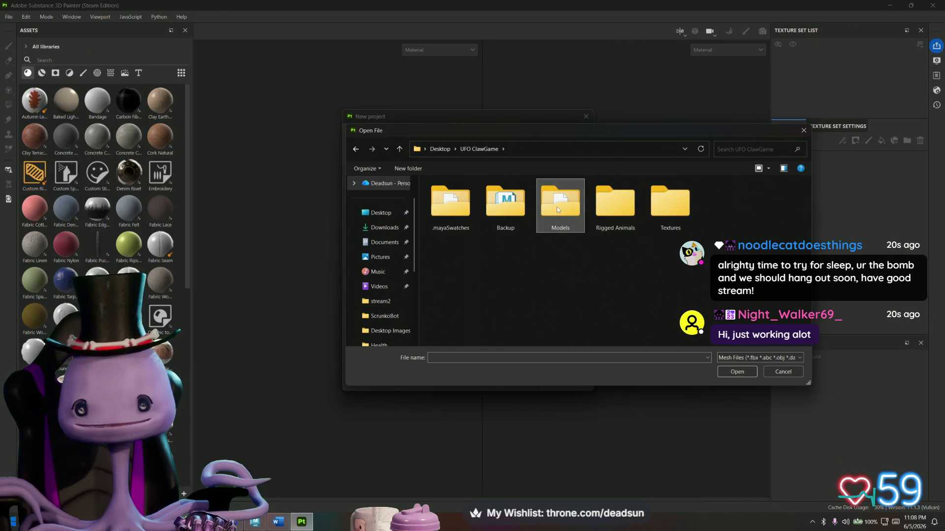
pyautogui.press('Return')
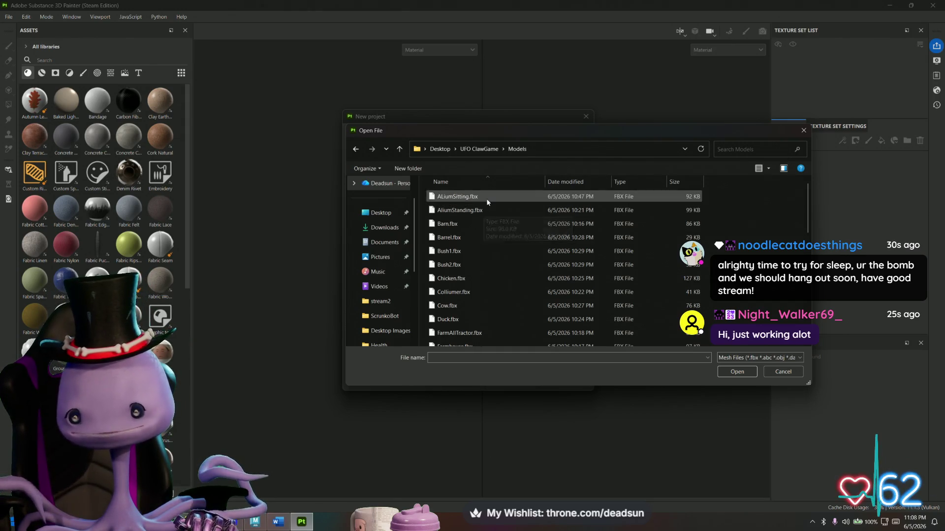
pyautogui.scroll(-5, 487, 200)
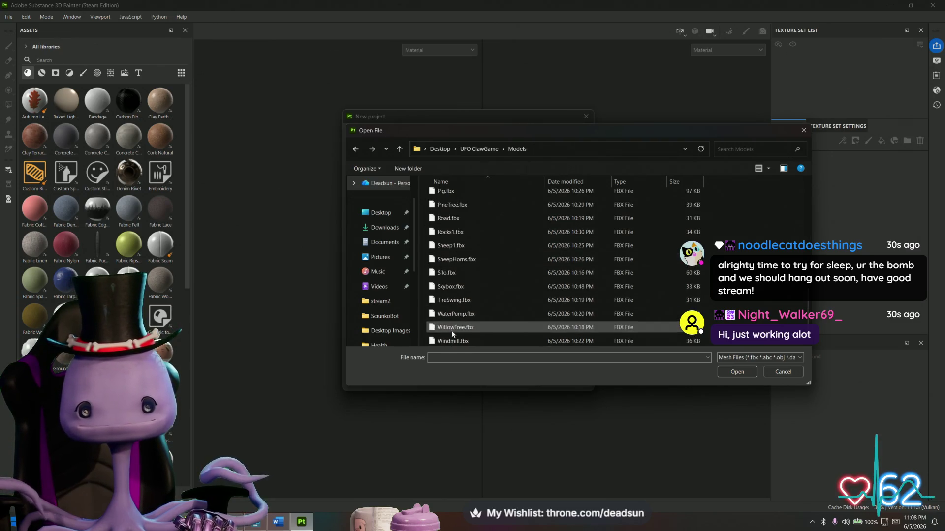
pyautogui.click(616, 343)
pyautogui.click(728, 373)
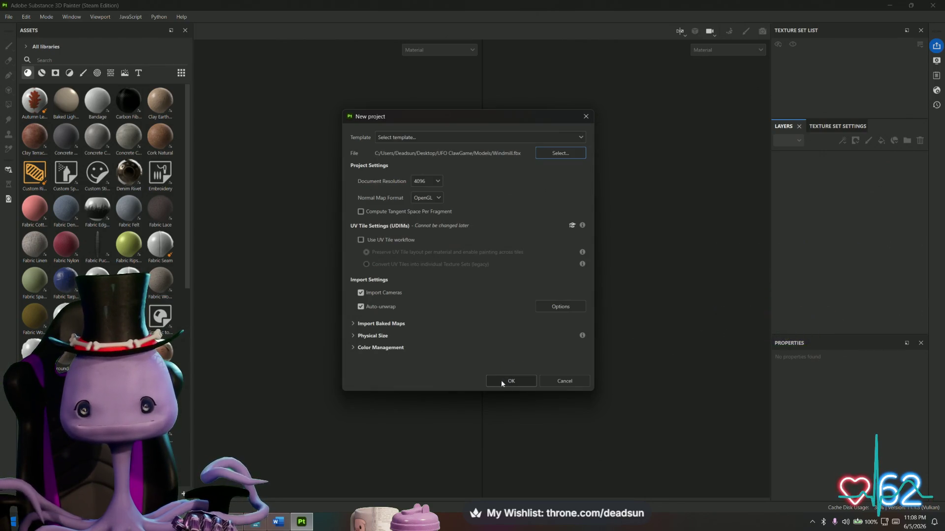
# Step: Create the Windmill project and orbit around the loaded windmill model
pyautogui.click(517, 383)
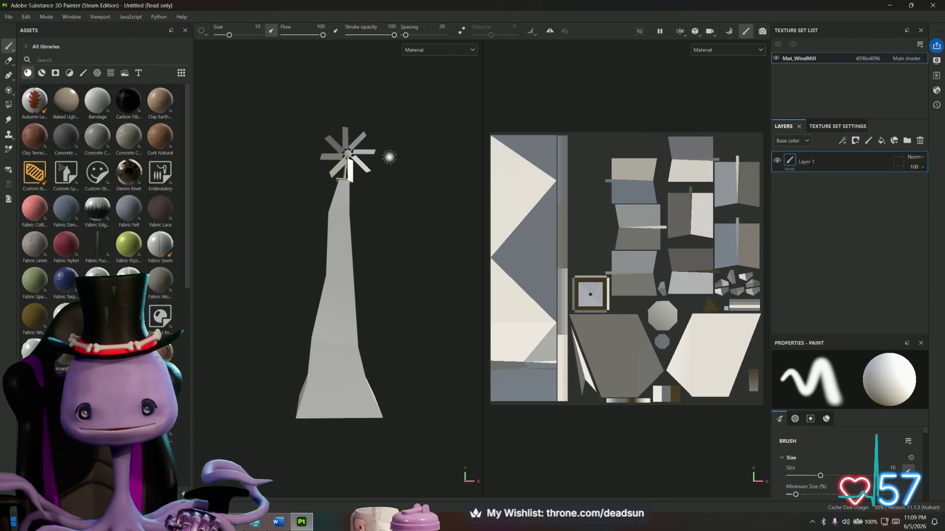
pyautogui.moveTo(400, 184)
pyautogui.keyDown('alt'); pyautogui.mouseDown()
pyautogui.moveTo(403, 226)
pyautogui.moveTo(455, 256)
pyautogui.moveTo(379, 261)
pyautogui.moveTo(366, 252)
pyautogui.mouseUp(); pyautogui.keyUp('alt')
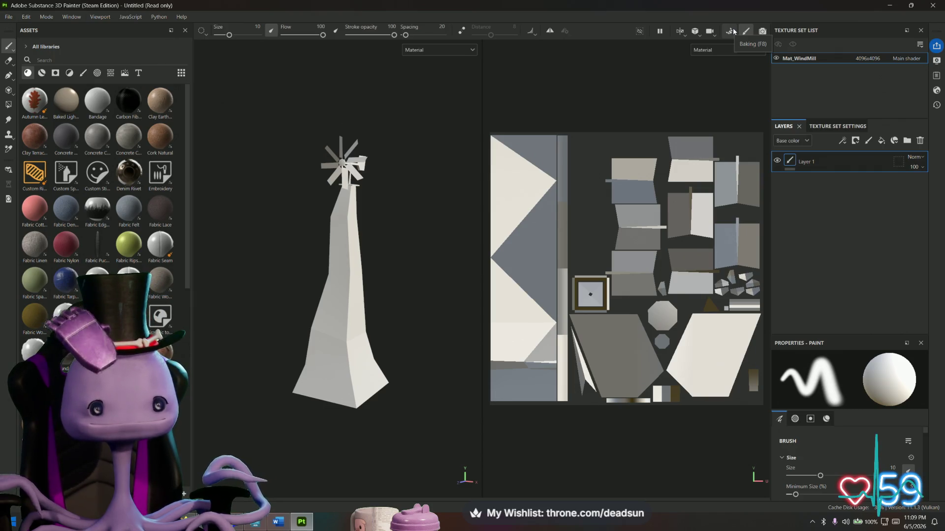
pyautogui.click(733, 31)
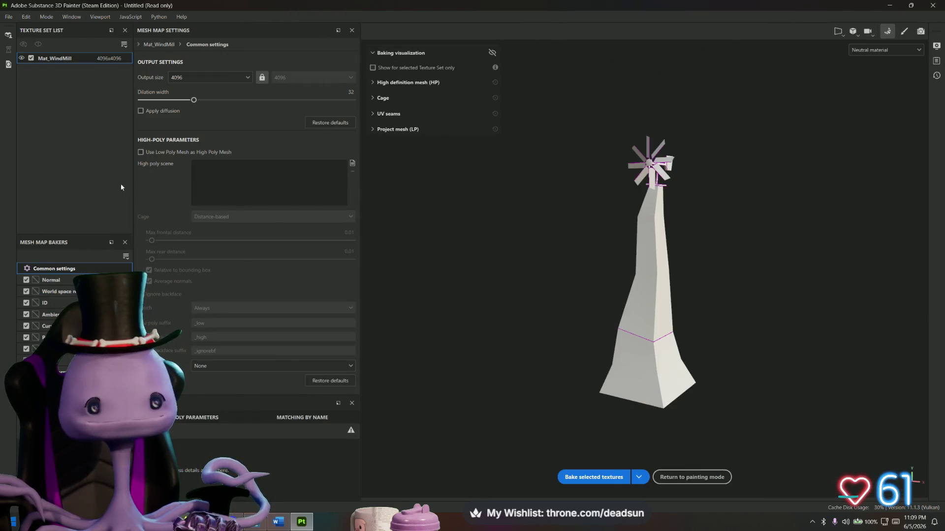
# Step: Bake the Mat_WindMill mesh maps at 4096 and return to painting mode
pyautogui.click(580, 477)
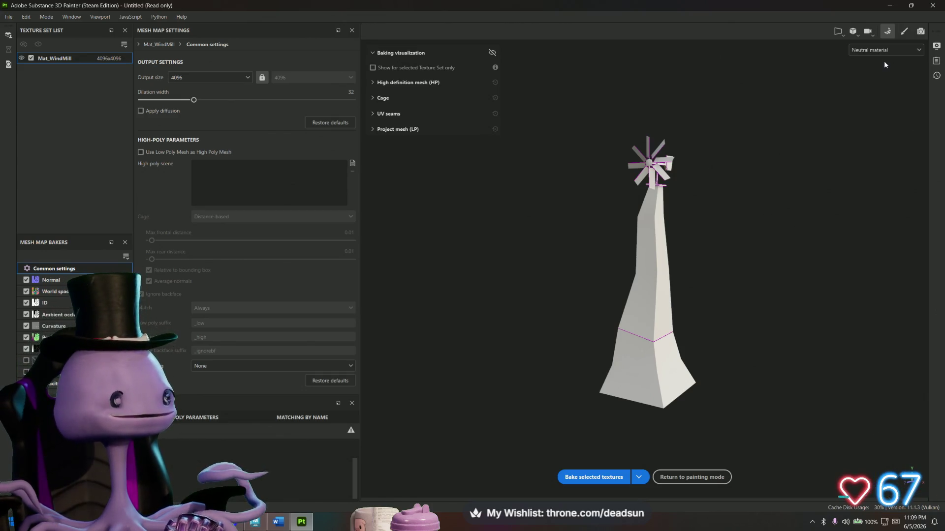
pyautogui.click(906, 32)
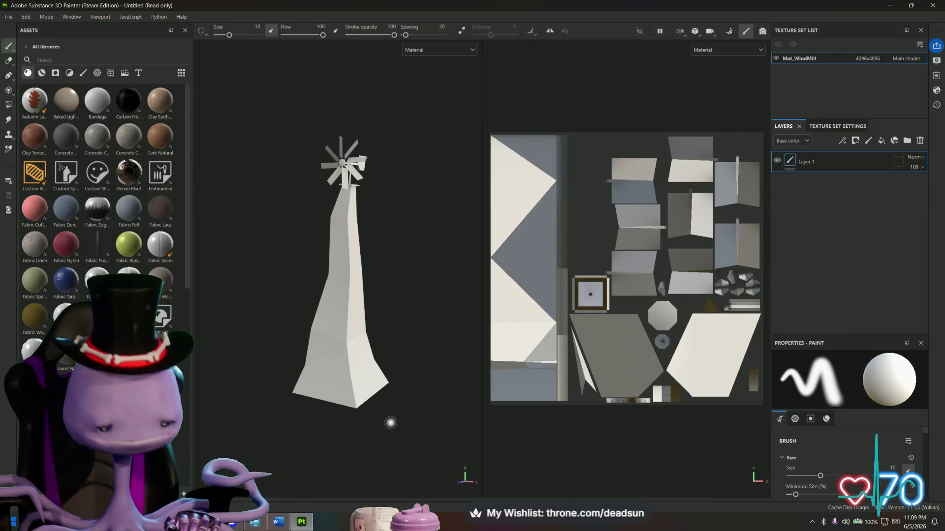
pyautogui.moveTo(379, 424)
pyautogui.keyDown('alt'); pyautogui.mouseDown()
pyautogui.moveTo(652, 400)
pyautogui.moveTo(920, 393)
pyautogui.moveTo(671, 425)
pyautogui.moveTo(333, 426)
pyautogui.moveTo(377, 416)
pyautogui.moveTo(362, 416)
pyautogui.mouseUp(); pyautogui.keyUp('alt')
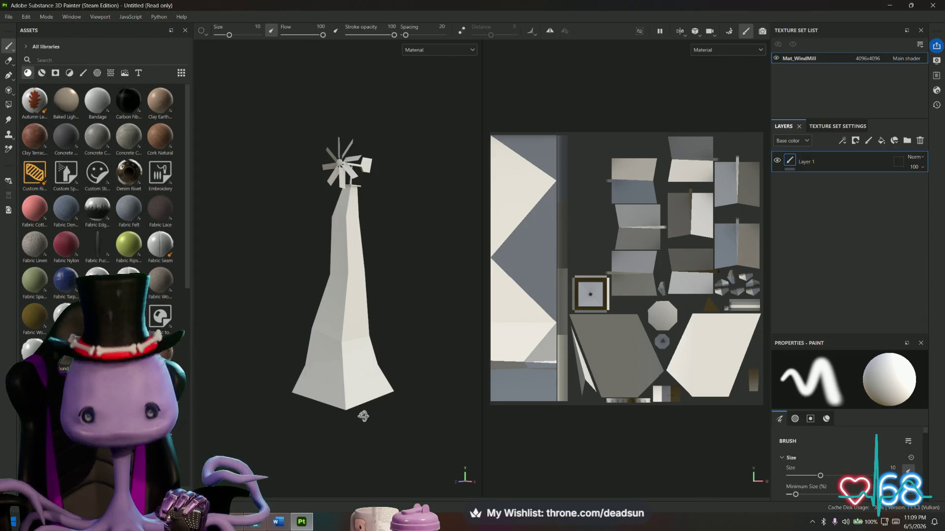
# Step: Orbit around the windmill and bring up the File menu
pyautogui.moveTo(371, 416)
pyautogui.keyDown('alt'); pyautogui.mouseDown()
pyautogui.moveTo(367, 410)
pyautogui.moveTo(426, 412)
pyautogui.moveTo(595, 445)
pyautogui.moveTo(384, 437)
pyautogui.mouseUp(); pyautogui.keyUp('alt')
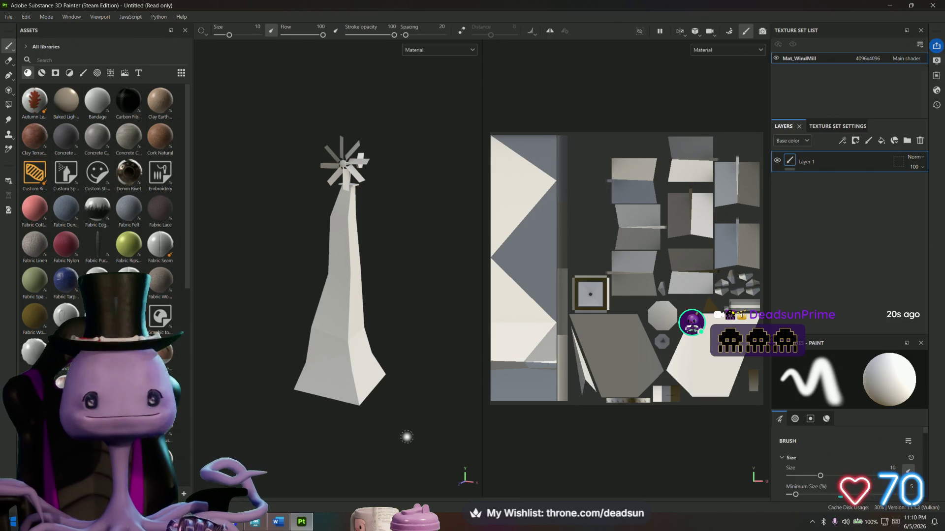
pyautogui.click(3, 18)
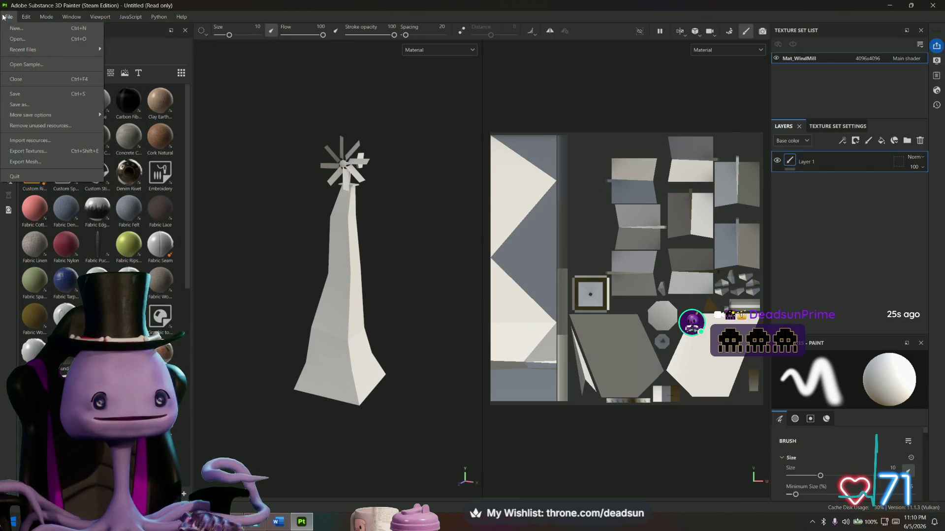
pyautogui.moveTo(45, 52)
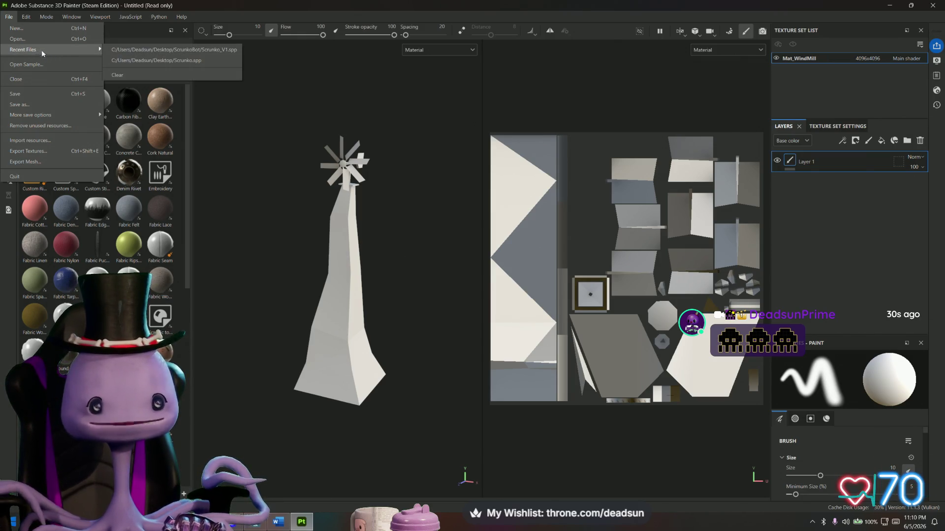
pyautogui.moveTo(47, 114)
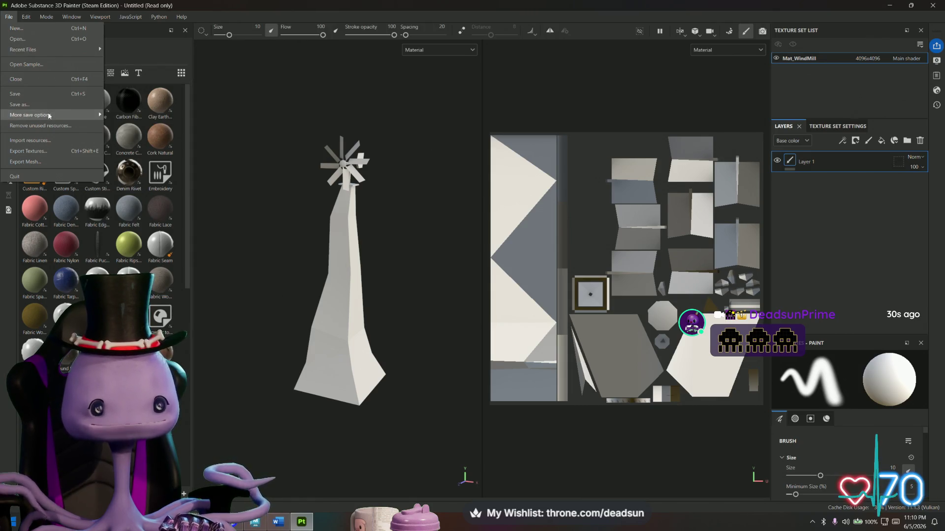
pyautogui.click(54, 141)
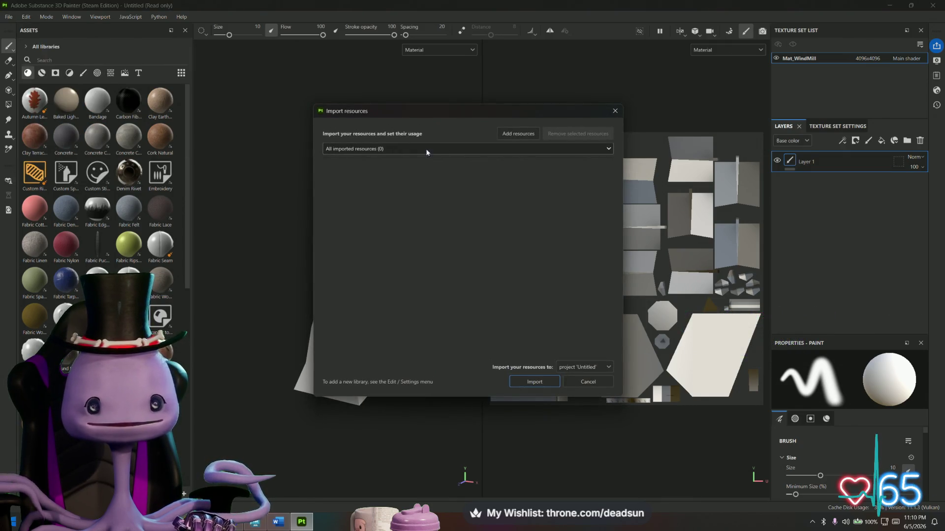
pyautogui.click(615, 111)
pyautogui.click(9, 17)
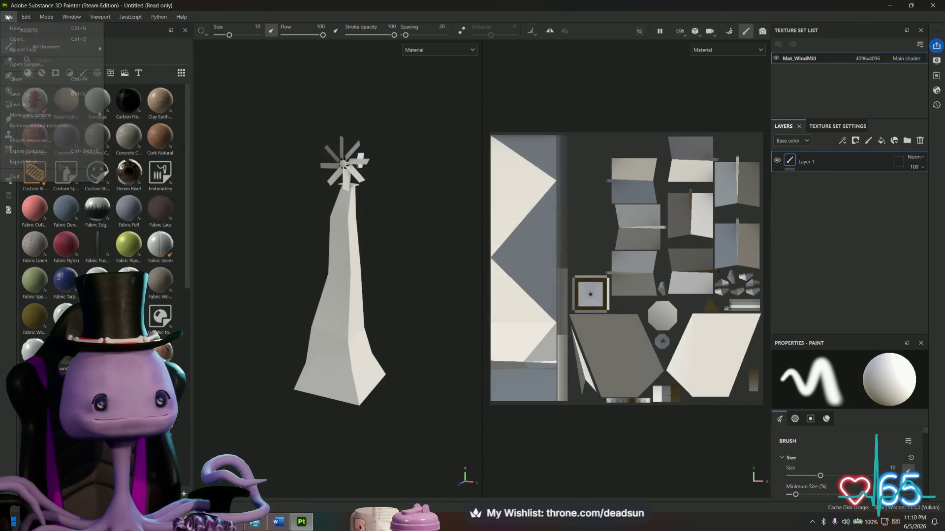
# Step: In Export Textures, preview the Arnold UDIM Legacy (AiStandard) output template's maps
pyautogui.click(31, 151)
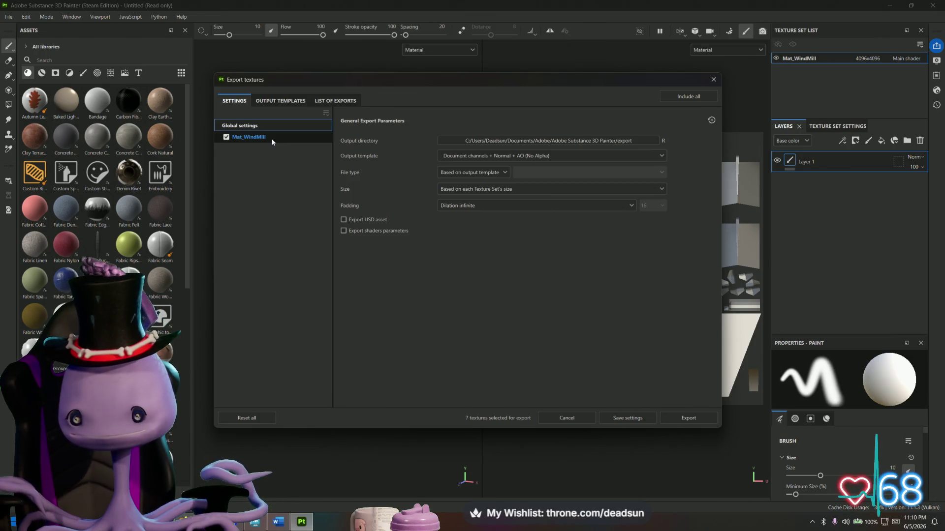
pyautogui.click(283, 101)
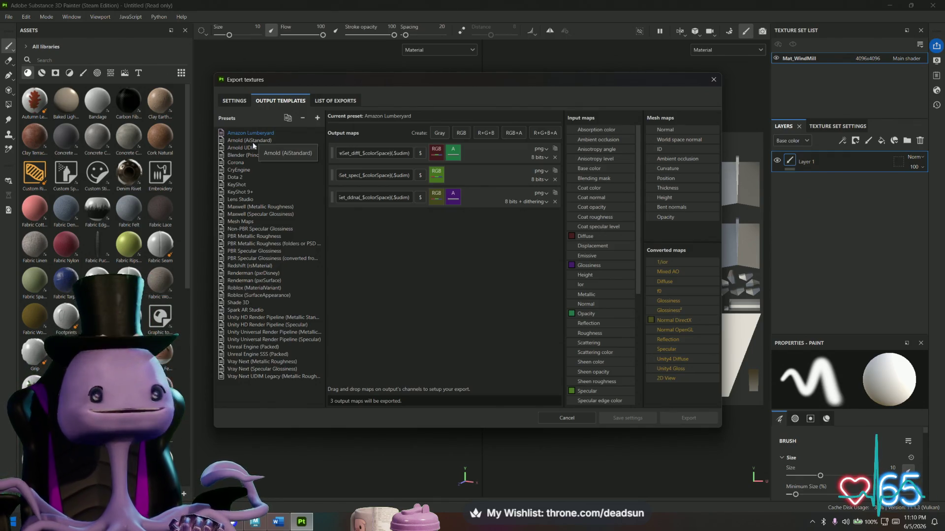
pyautogui.click(252, 146)
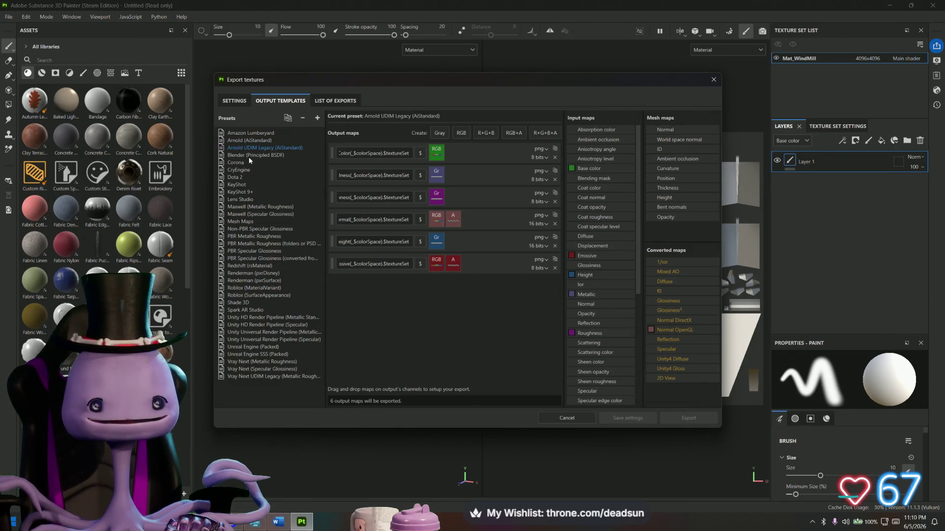
pyautogui.click(249, 155)
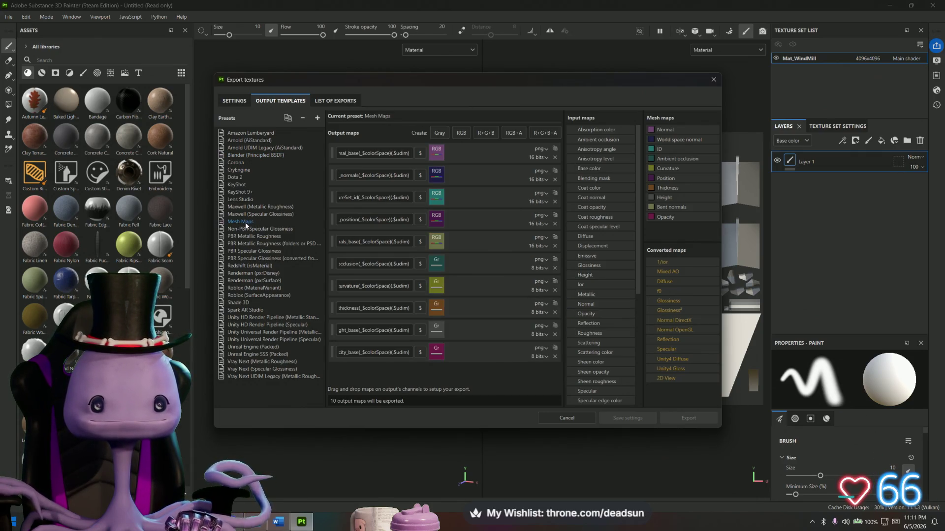
pyautogui.click(250, 237)
pyautogui.click(258, 229)
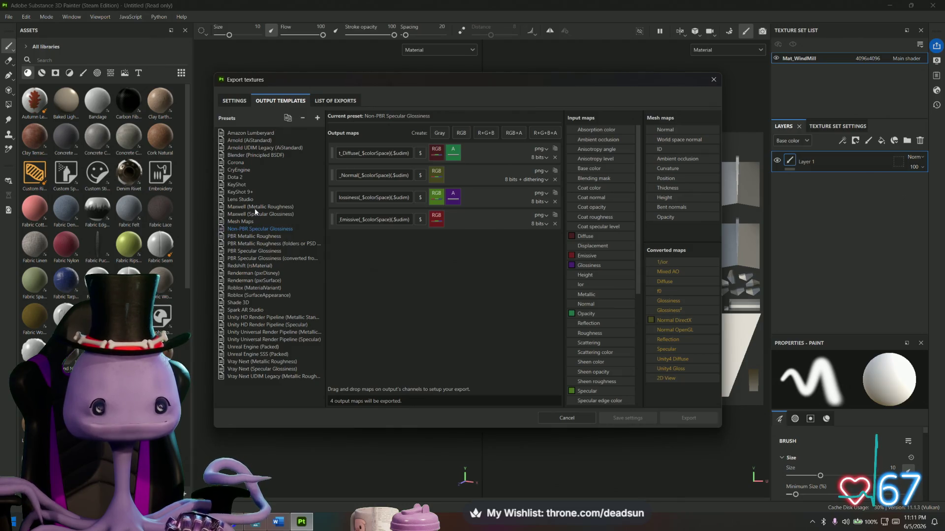
pyautogui.click(254, 208)
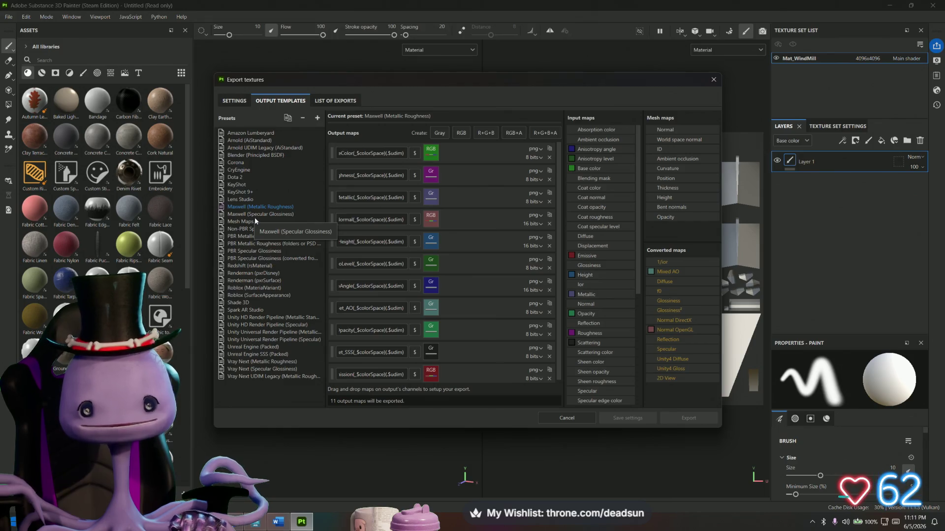
pyautogui.click(253, 266)
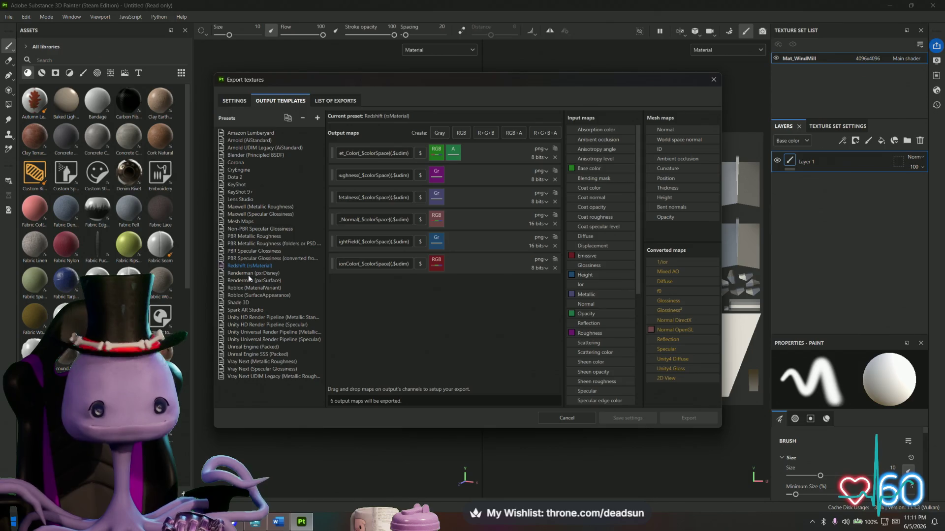
pyautogui.click(250, 274)
pyautogui.click(247, 288)
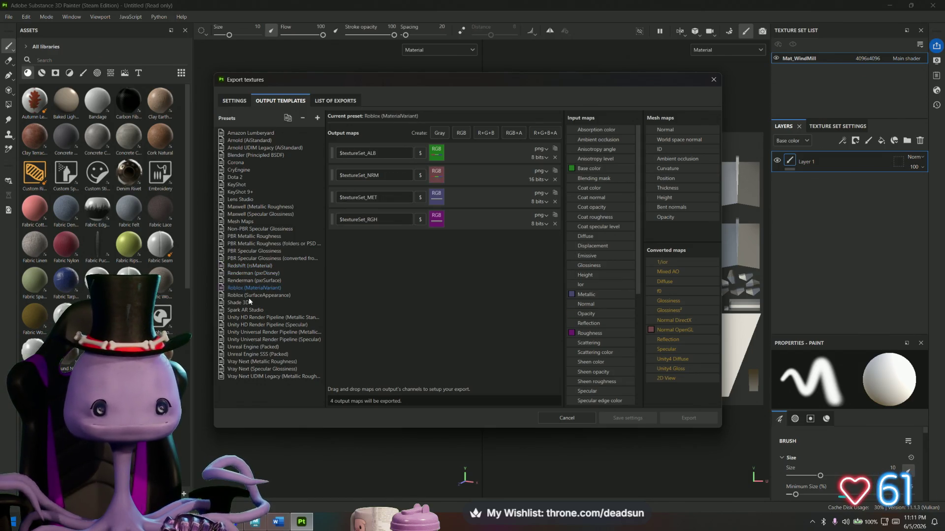
pyautogui.click(250, 301)
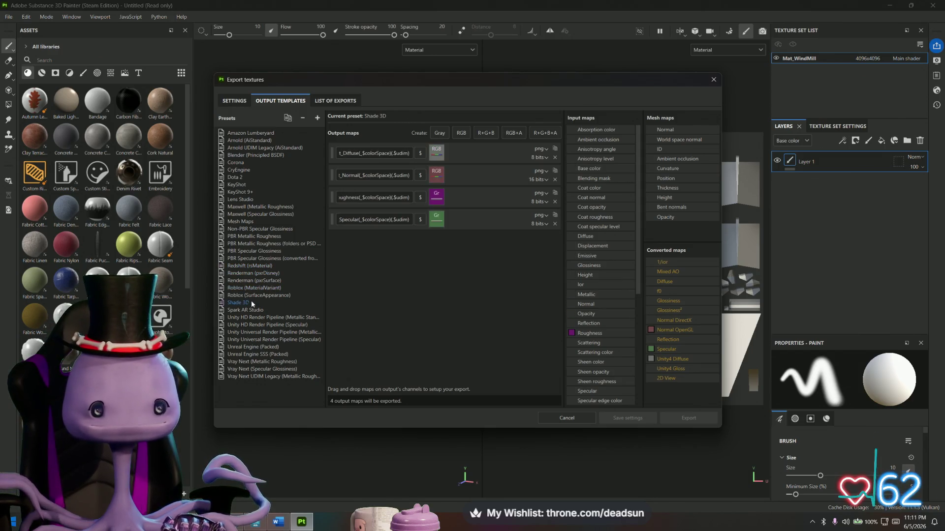
pyautogui.click(263, 346)
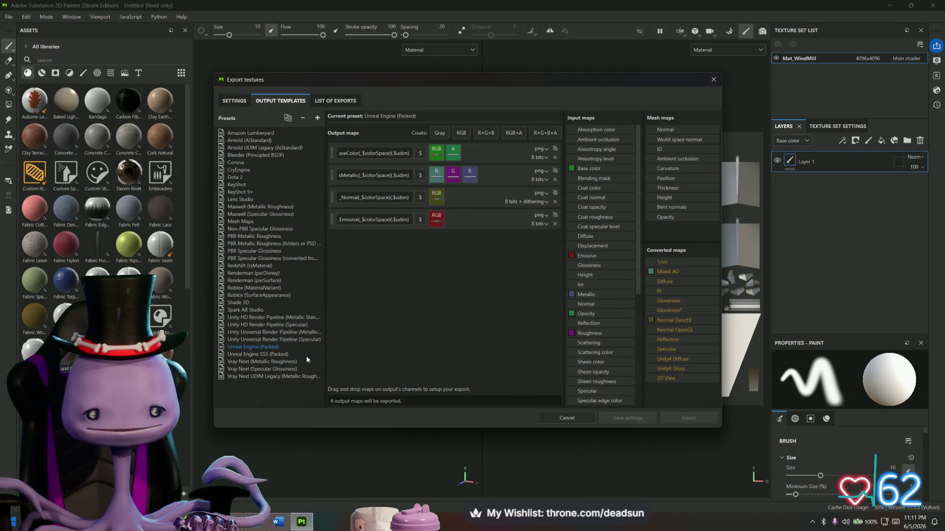
pyautogui.click(282, 363)
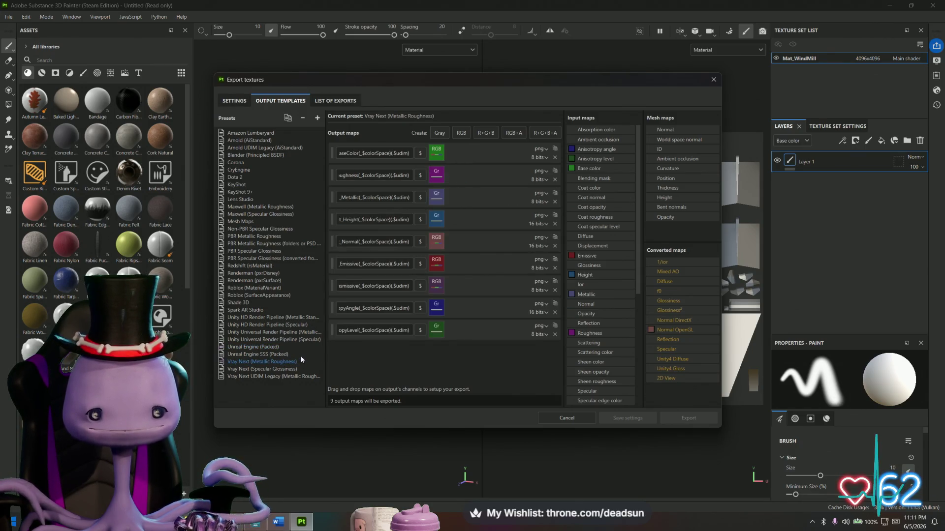
pyautogui.click(263, 236)
pyautogui.click(255, 222)
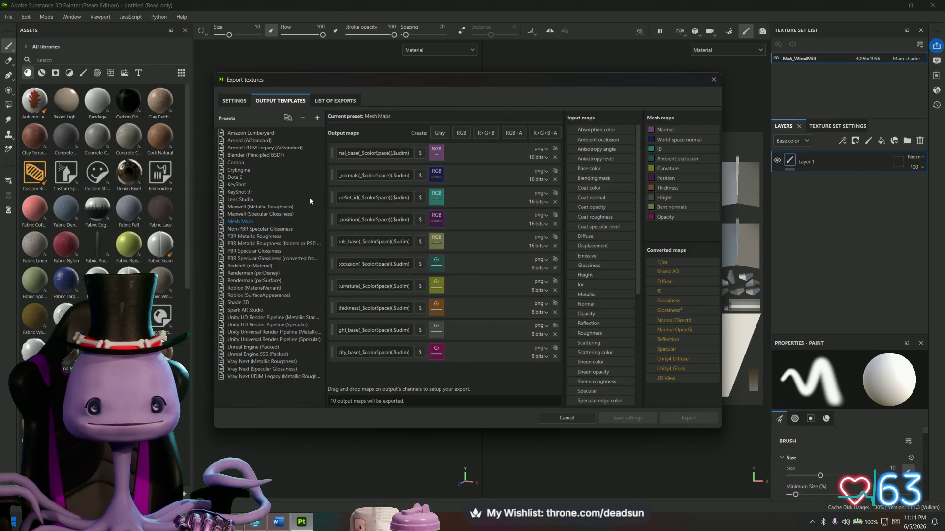
pyautogui.click(243, 136)
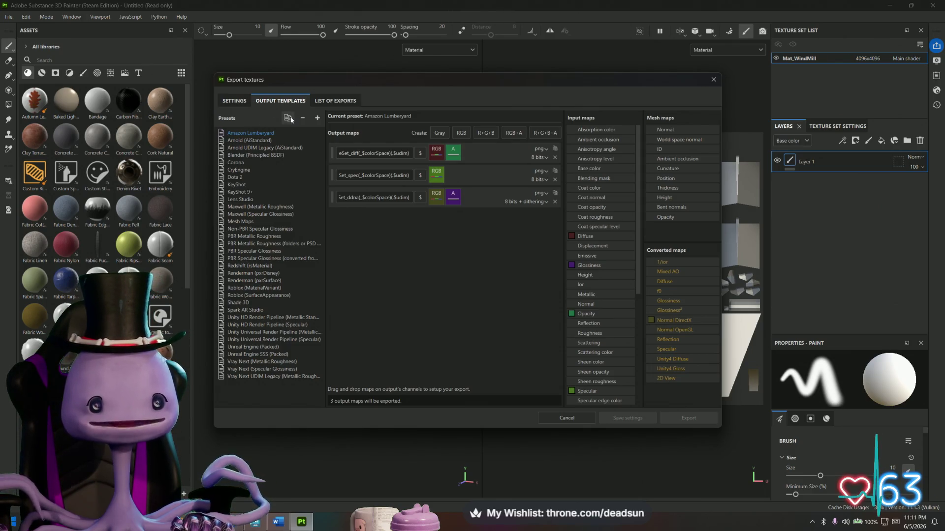
# Step: Add new_export_preset holding a single RGB PNG 8-bit output map
pyautogui.click(317, 118)
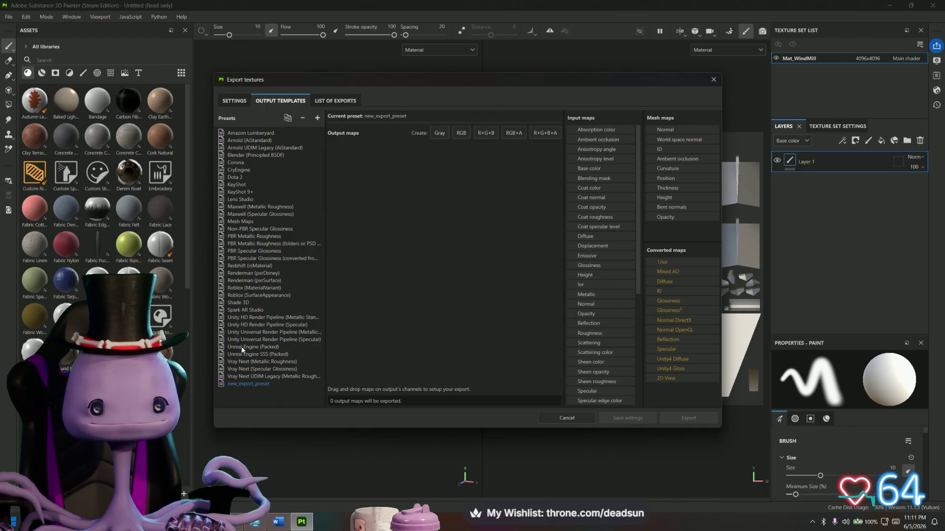
pyautogui.click(254, 375)
pyautogui.click(256, 384)
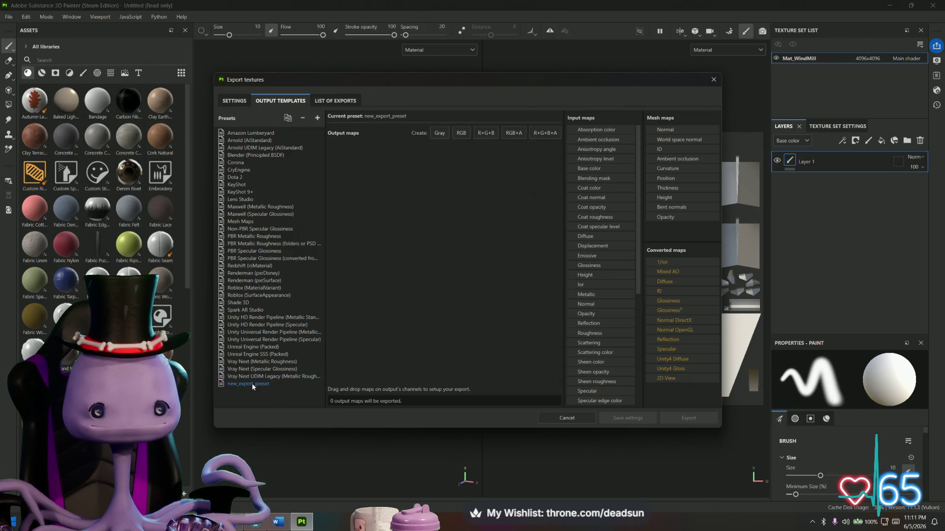
pyautogui.click(462, 135)
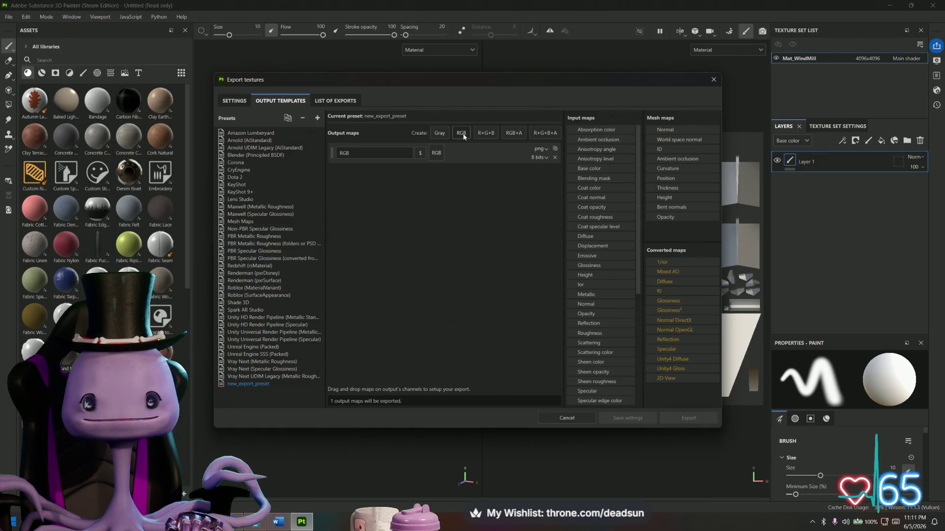
pyautogui.click(409, 154)
pyautogui.rightClick(440, 155)
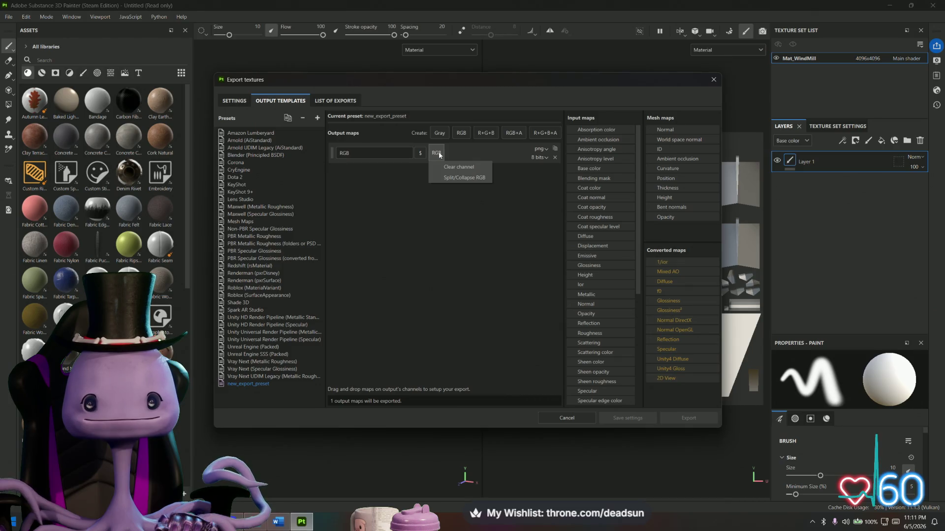
pyautogui.click(476, 154)
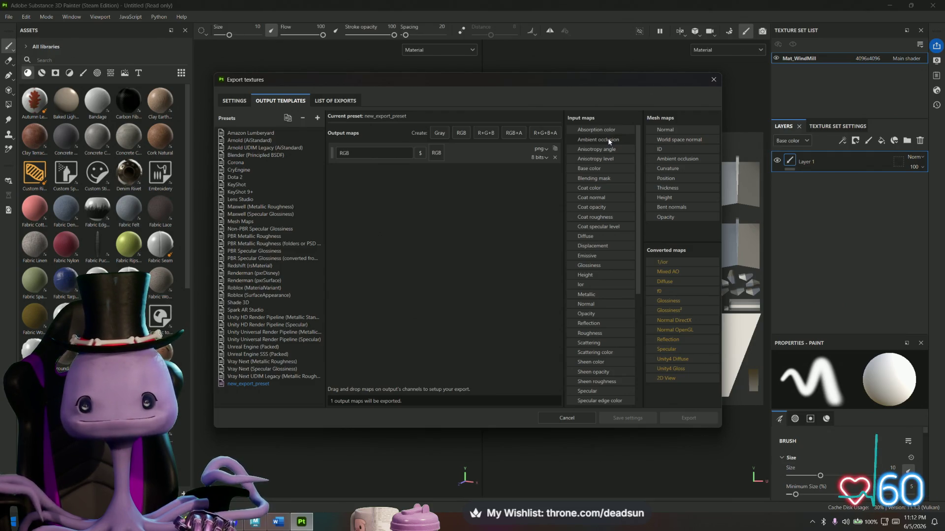
# Step: Assign Ambient occlusion to the RGB output map, then review the seven 4096x4096 Mat_WindMill PNG exports
pyautogui.moveTo(601, 139)
pyautogui.mouseDown()
pyautogui.moveTo(532, 143)
pyautogui.moveTo(438, 190)
pyautogui.mouseUp()
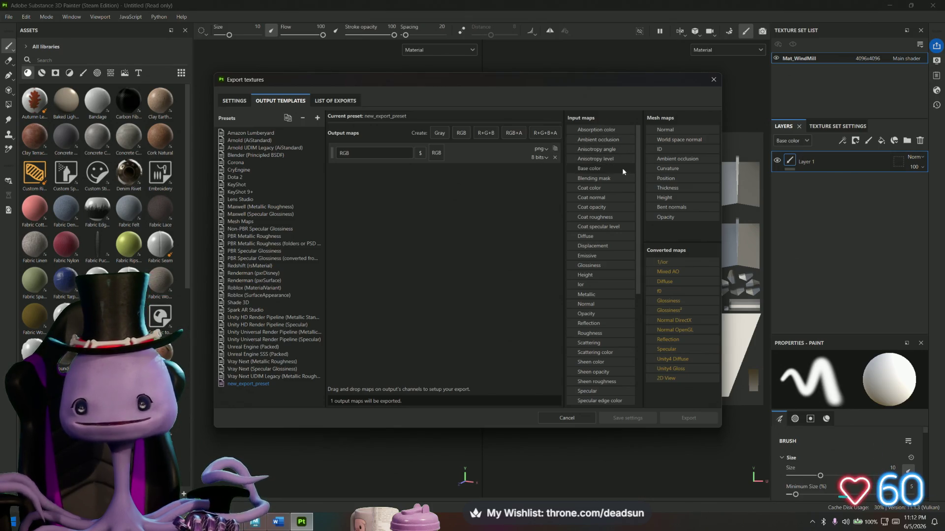
pyautogui.scroll(-5, 610, 209)
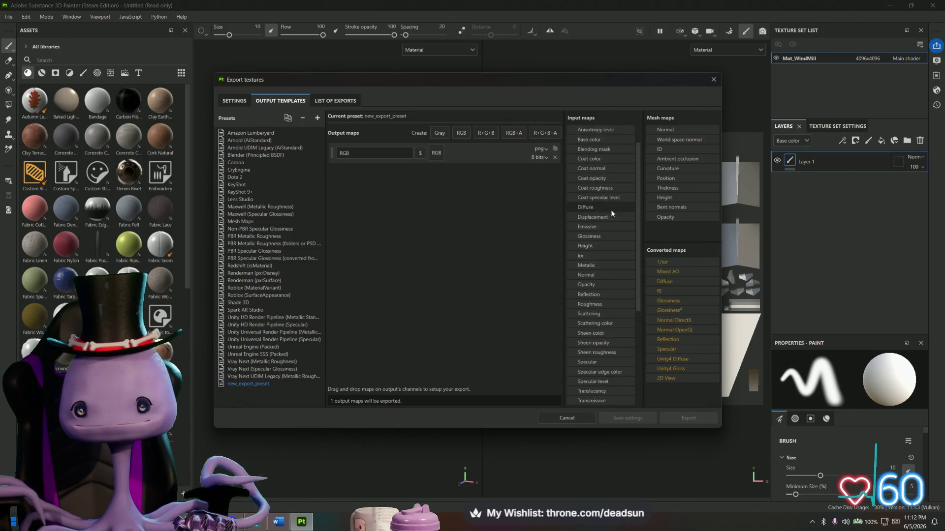
pyautogui.scroll(-2, 612, 214)
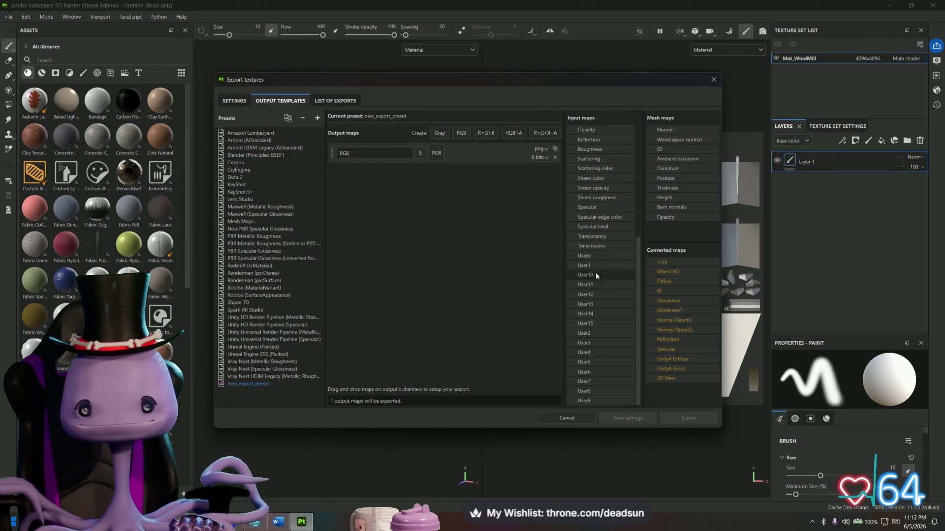
pyautogui.scroll(5, 604, 249)
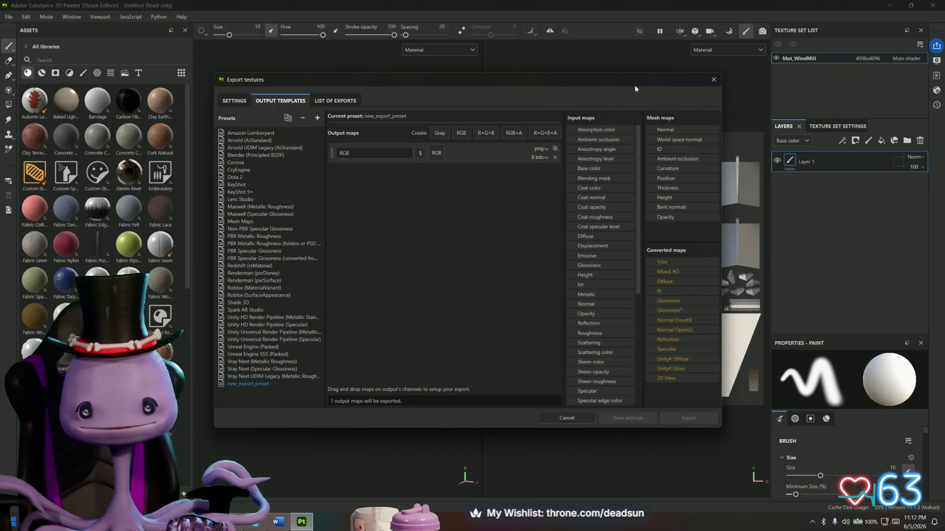
pyautogui.click(335, 101)
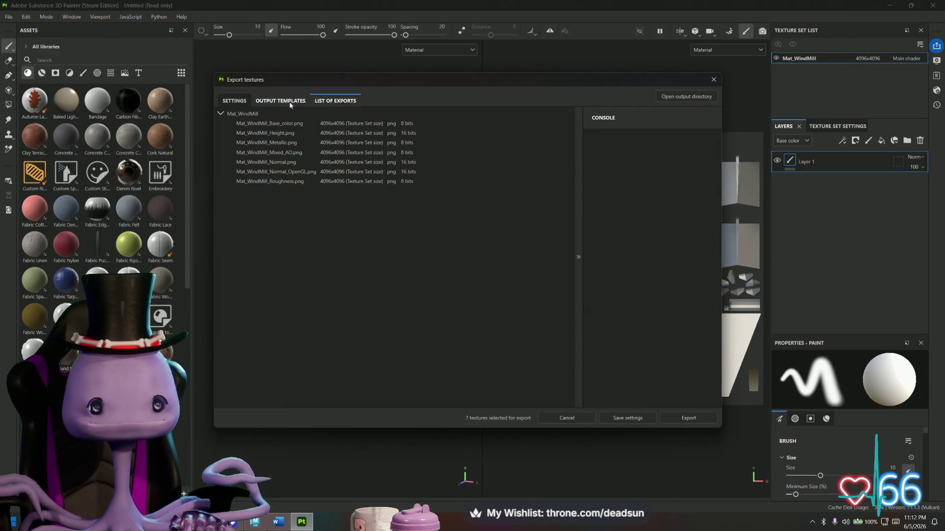
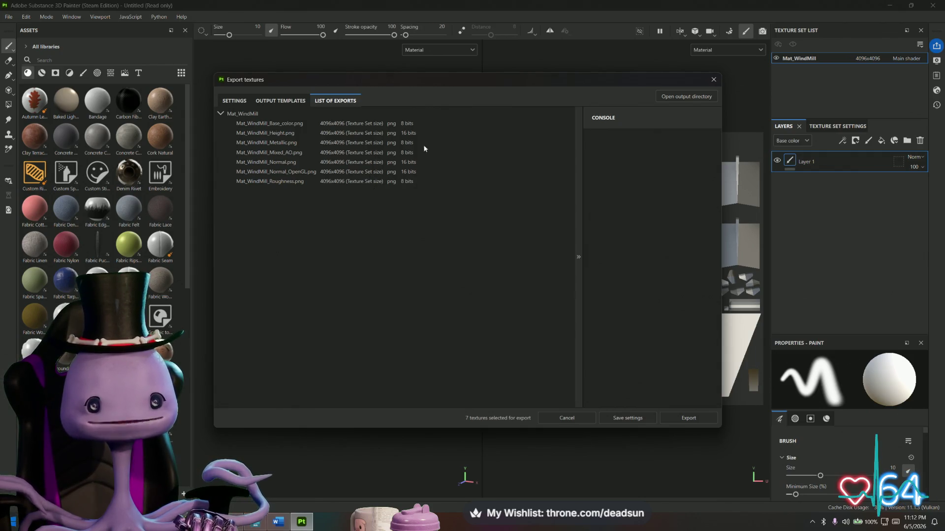
# Step: Close the export window and add the AmbientOcclusion map as a fill layer above Layer 1
pyautogui.click(713, 80)
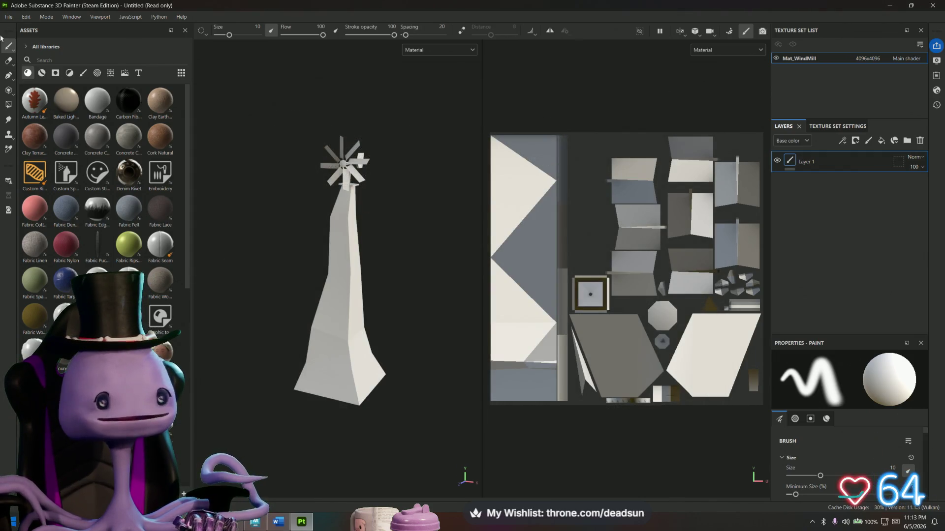
pyautogui.click(111, 73)
pyautogui.moveTo(128, 140)
pyautogui.mouseDown()
pyautogui.moveTo(741, 105)
pyautogui.moveTo(793, 74)
pyautogui.moveTo(804, 185)
pyautogui.mouseUp()
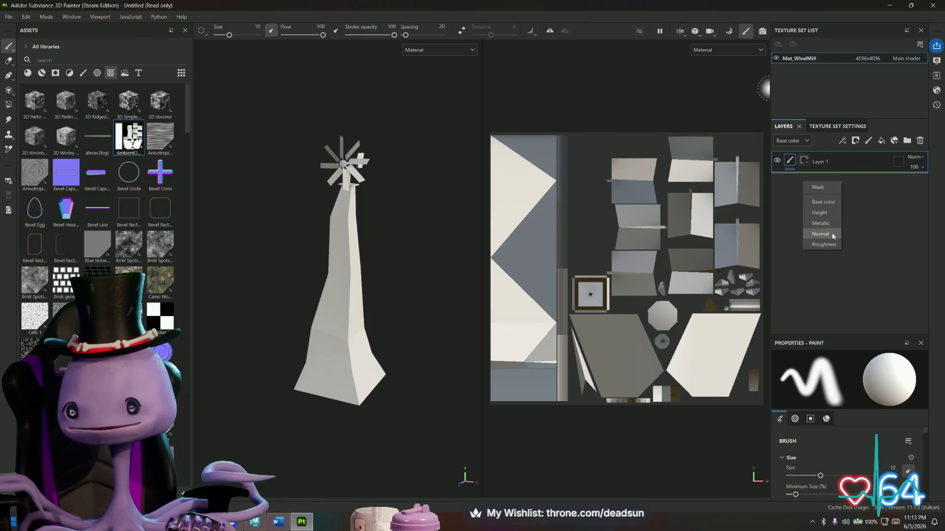
pyautogui.click(834, 202)
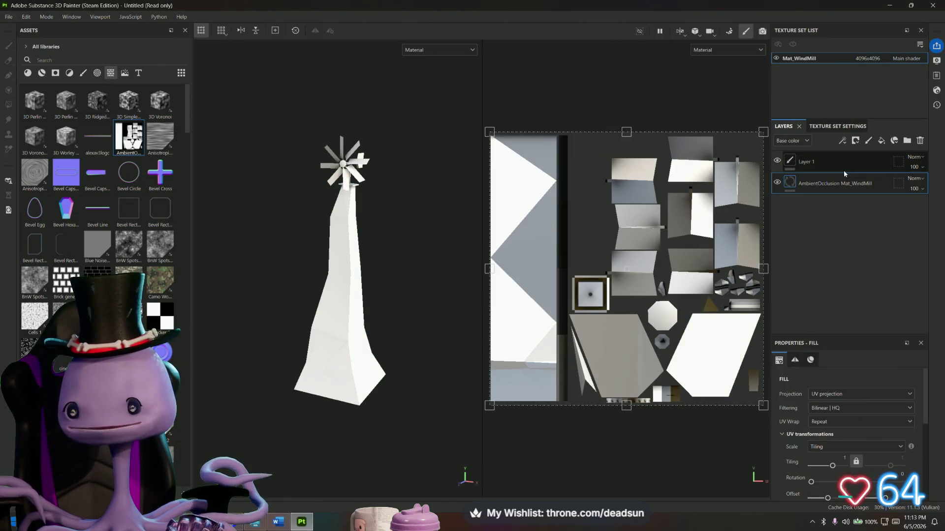
pyautogui.moveTo(843, 161); pyautogui.dragTo(829, 212)
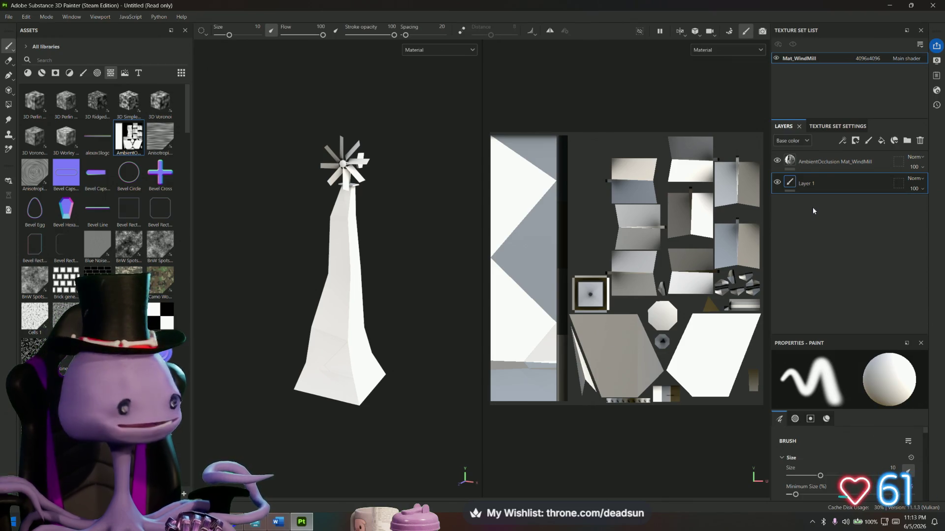
# Step: Search 'metal' in the Materials and add Metal Rust as a layer, then orbit to inspect
pyautogui.click(9, 17)
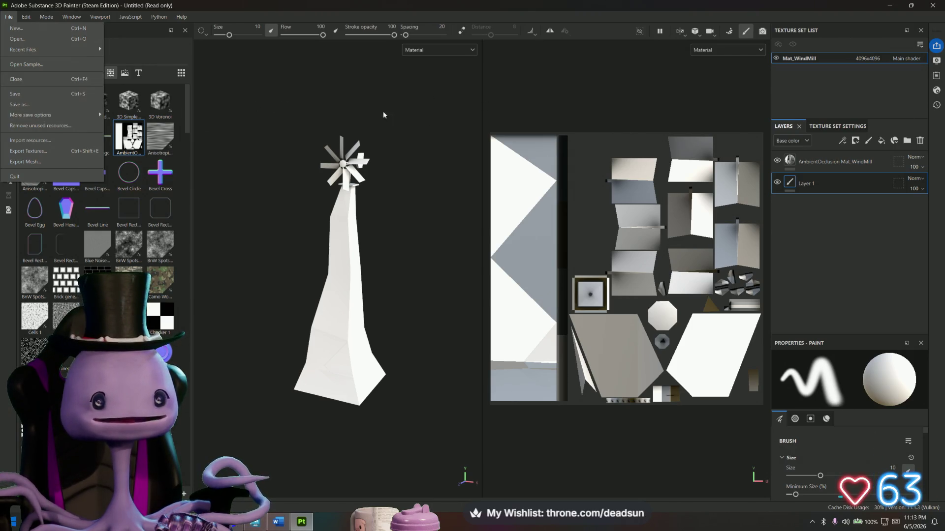
pyautogui.click(295, 115)
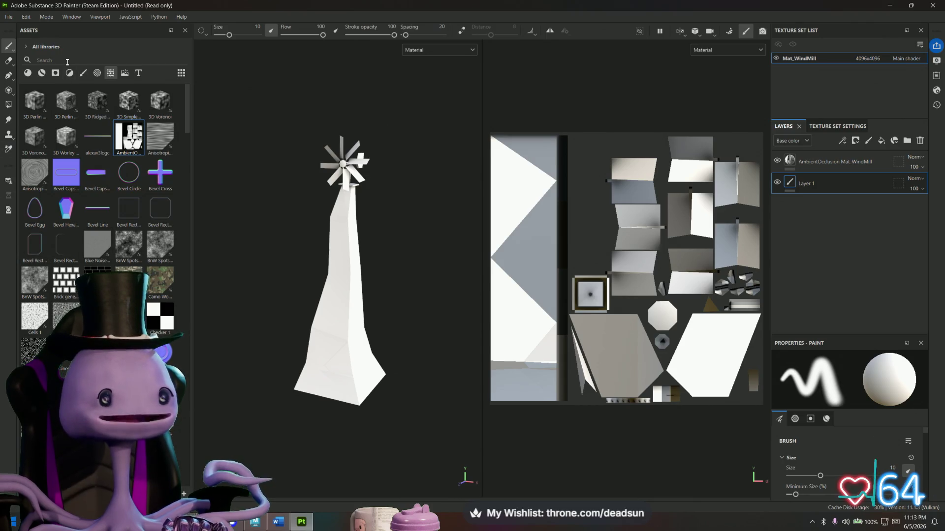
pyautogui.write('metal')
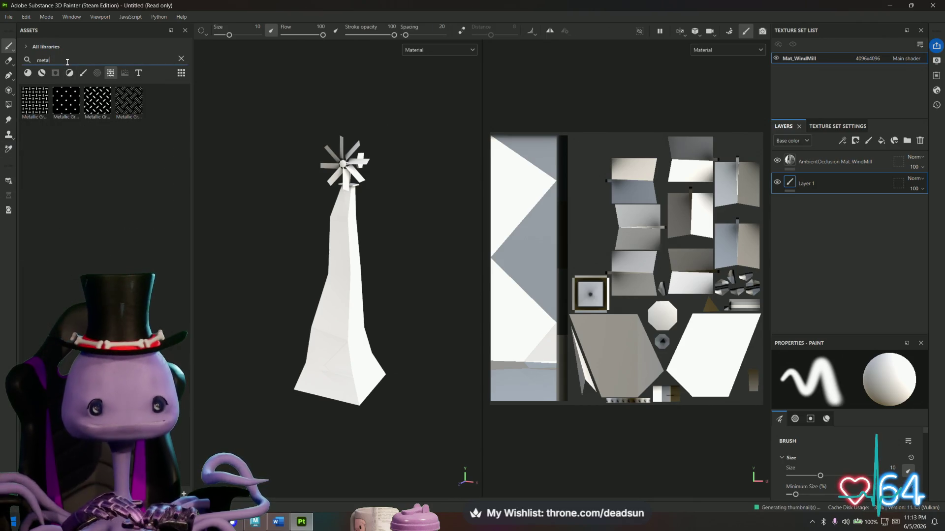
pyautogui.click(28, 72)
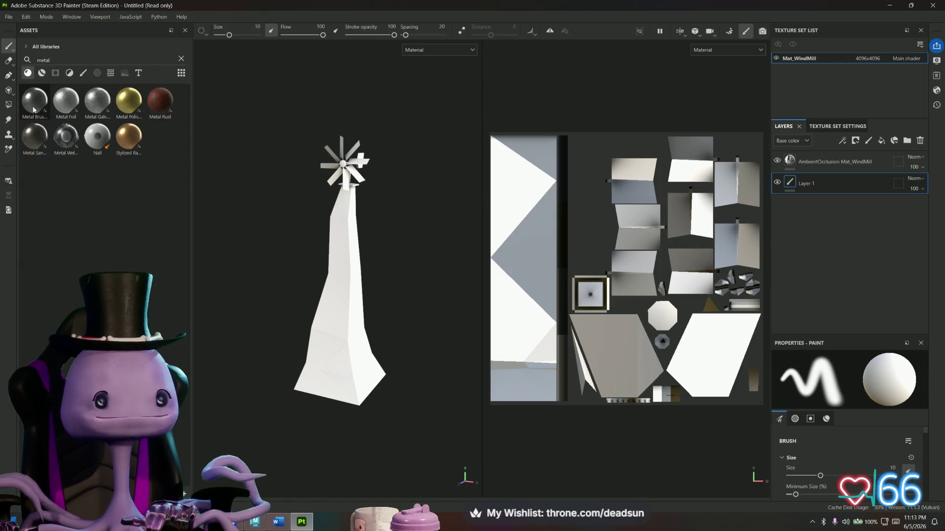
pyautogui.moveTo(161, 108)
pyautogui.moveTo(160, 106)
pyautogui.mouseDown()
pyautogui.moveTo(756, 147)
pyautogui.moveTo(805, 215)
pyautogui.moveTo(832, 182)
pyautogui.moveTo(830, 157)
pyautogui.mouseUp()
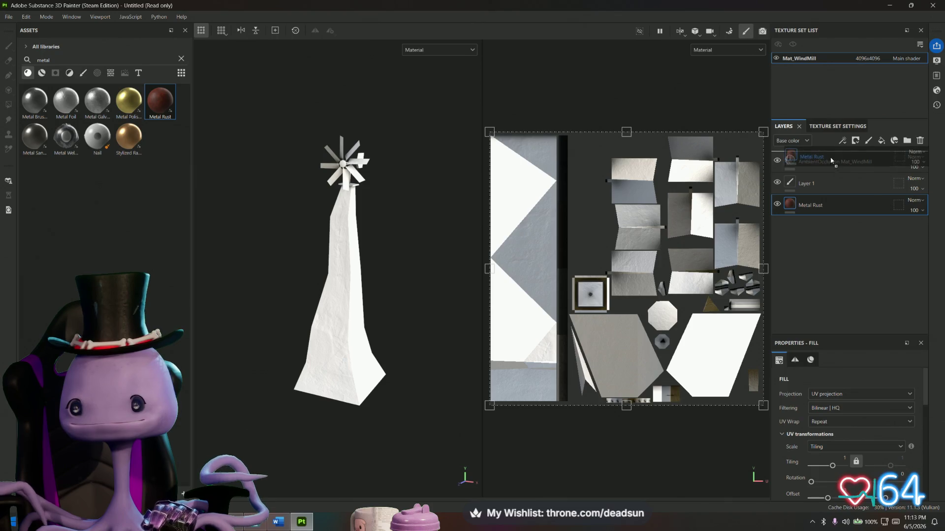
pyautogui.moveTo(242, 306)
pyautogui.keyDown('alt'); pyautogui.mouseDown()
pyautogui.moveTo(343, 312)
pyautogui.moveTo(418, 344)
pyautogui.moveTo(303, 310)
pyautogui.mouseUp(); pyautogui.keyUp('alt')
pyautogui.moveTo(303, 310)
pyautogui.keyDown('alt'); pyautogui.mouseDown(button='right')
pyautogui.moveTo(413, 352)
pyautogui.moveTo(374, 295)
pyautogui.moveTo(363, 257)
pyautogui.mouseUp(button='right'); pyautogui.keyUp('alt')
pyautogui.moveTo(363, 257)
pyautogui.keyDown('alt'); pyautogui.mouseDown()
pyautogui.moveTo(315, 300)
pyautogui.moveTo(331, 331)
pyautogui.moveTo(341, 296)
pyautogui.moveTo(487, 293)
pyautogui.moveTo(523, 274)
pyautogui.moveTo(600, 280)
pyautogui.moveTo(393, 300)
pyautogui.moveTo(221, 274)
pyautogui.moveTo(229, 263)
pyautogui.moveTo(224, 270)
pyautogui.mouseUp(); pyautogui.keyUp('alt')
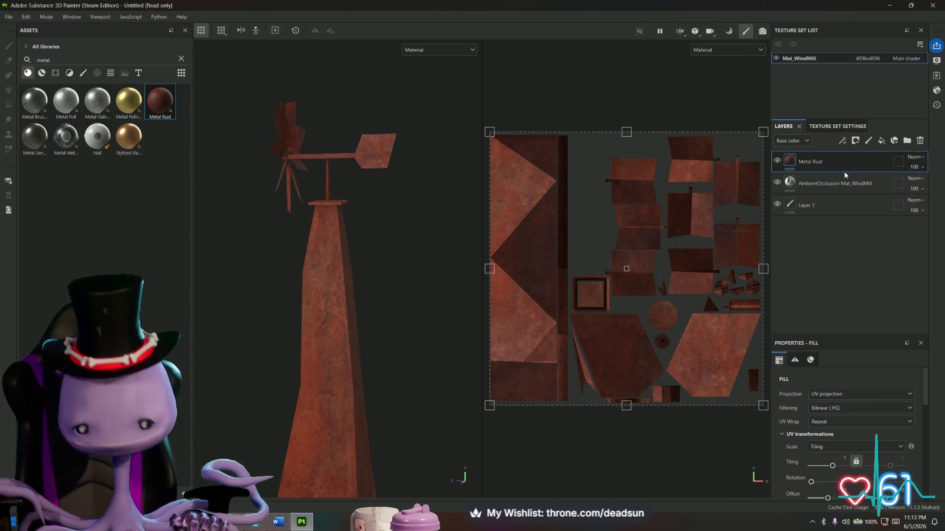
# Step: Replace Metal Rust with a Metal Galvanized layer tiled about 6.05 times
pyautogui.press('Delete')
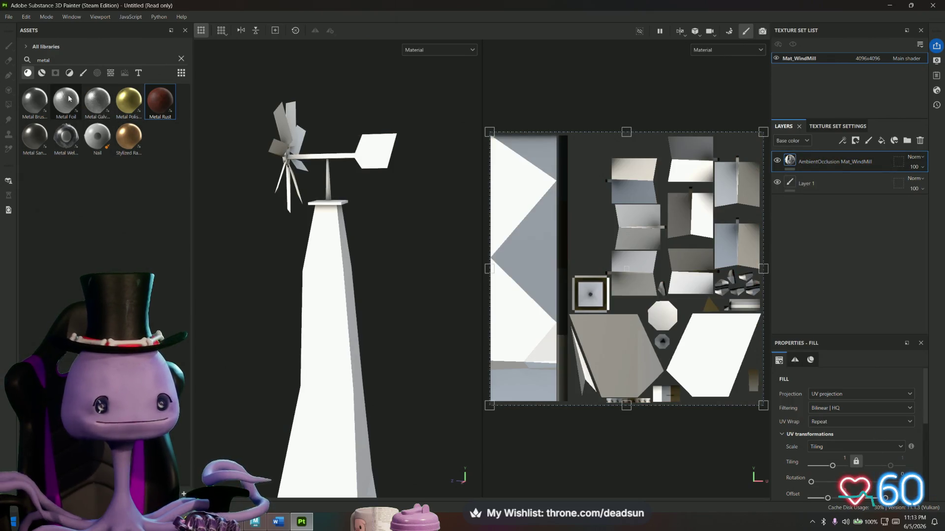
pyautogui.click(65, 105)
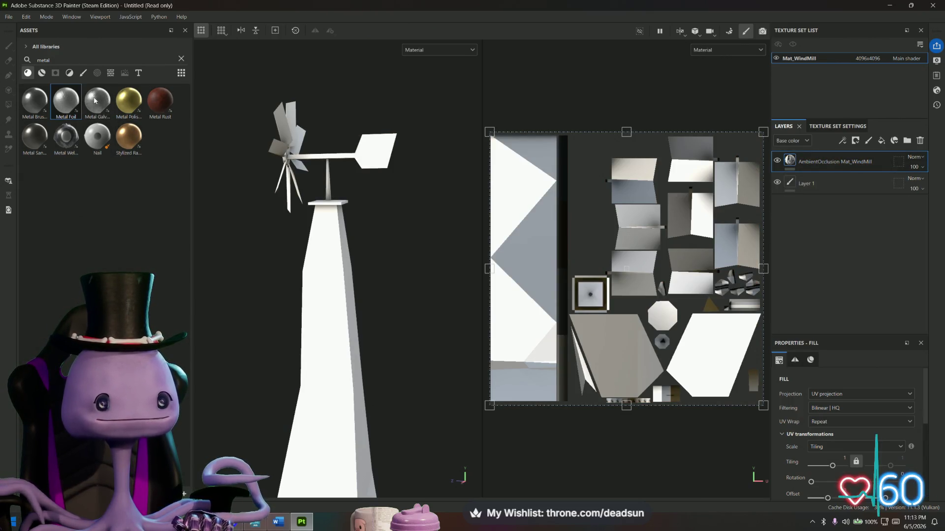
pyautogui.click(92, 103)
pyautogui.moveTo(92, 105)
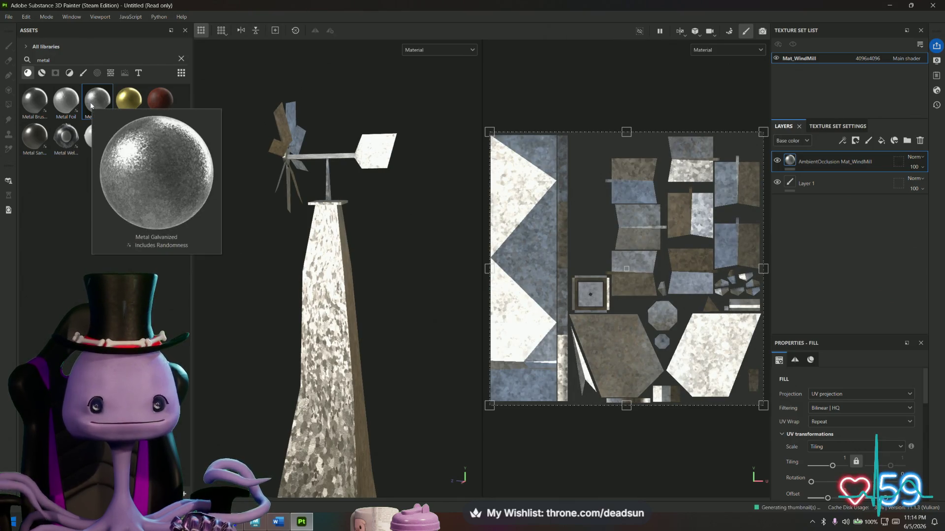
pyautogui.moveTo(92, 106)
pyautogui.mouseDown()
pyautogui.moveTo(800, 146)
pyautogui.moveTo(813, 199)
pyautogui.moveTo(830, 204)
pyautogui.moveTo(838, 180)
pyautogui.mouseUp()
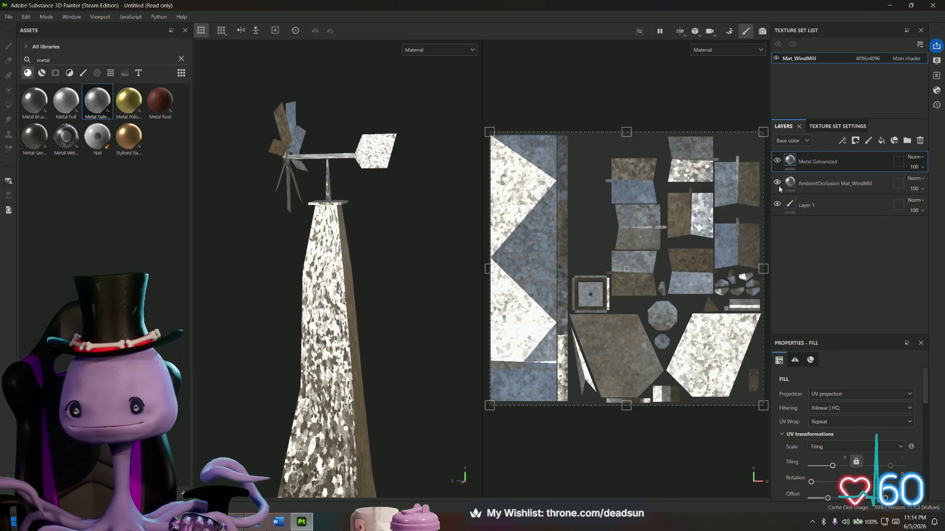
pyautogui.moveTo(489, 130)
pyautogui.mouseDown()
pyautogui.moveTo(689, 318)
pyautogui.moveTo(714, 316)
pyautogui.moveTo(722, 365)
pyautogui.moveTo(691, 331)
pyautogui.moveTo(718, 360)
pyautogui.mouseUp()
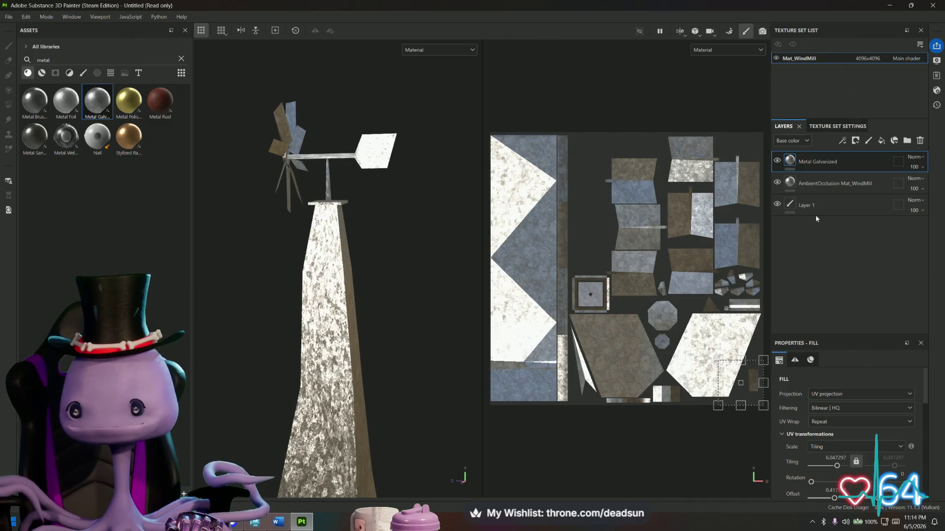
# Step: Toggle the AmbientOcclusion layer's visibility to compare, leaving it visible, and bring up Metal Galvanized's options
pyautogui.click(847, 184)
pyautogui.click(776, 184)
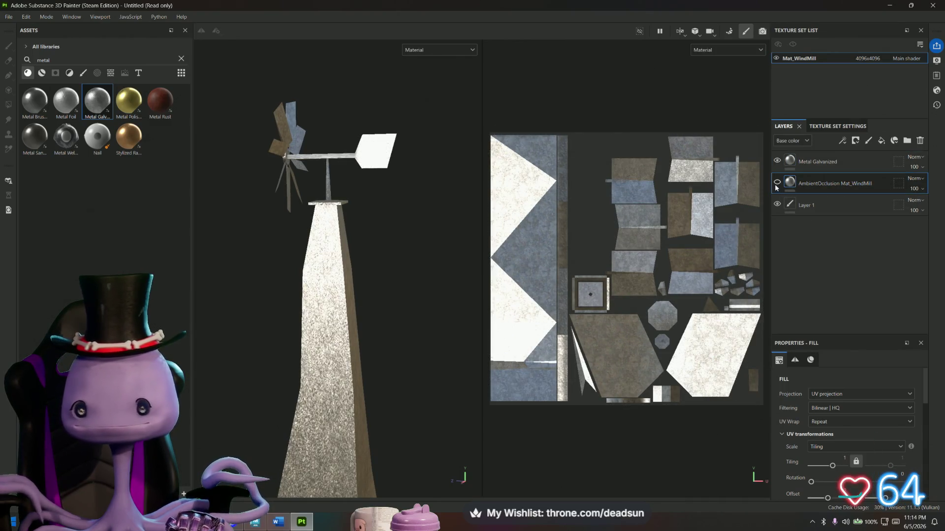
pyautogui.click(776, 182)
pyautogui.click(776, 182)
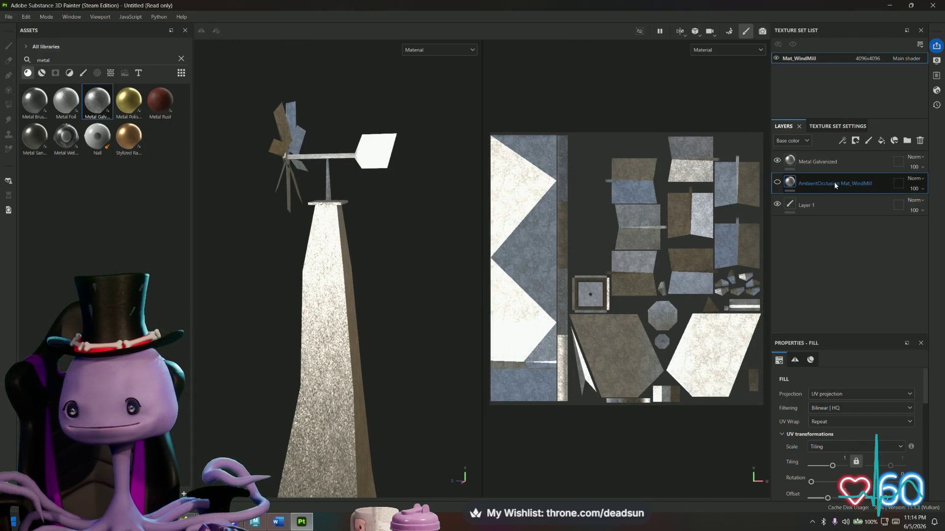
pyautogui.click(777, 183)
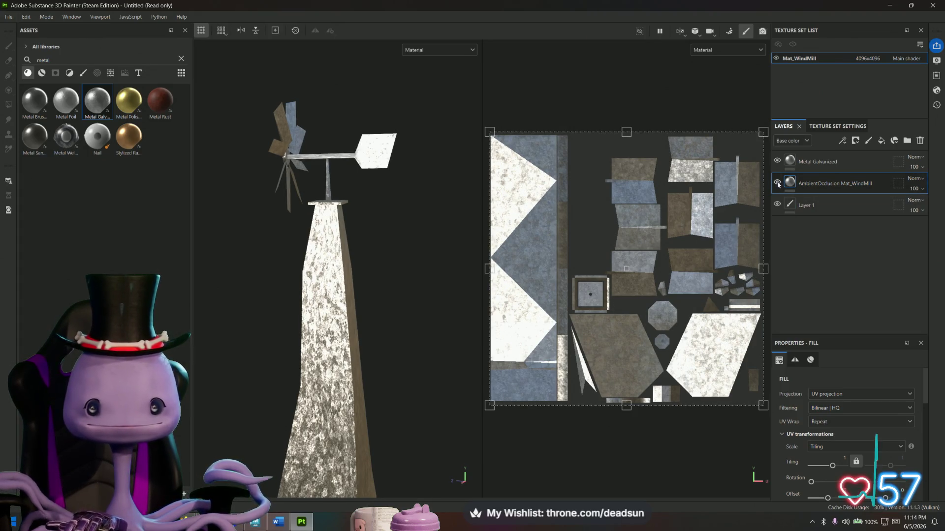
pyautogui.moveTo(352, 299)
pyautogui.keyDown('alt'); pyautogui.mouseDown()
pyautogui.moveTo(417, 338)
pyautogui.moveTo(500, 333)
pyautogui.mouseUp(); pyautogui.keyUp('alt')
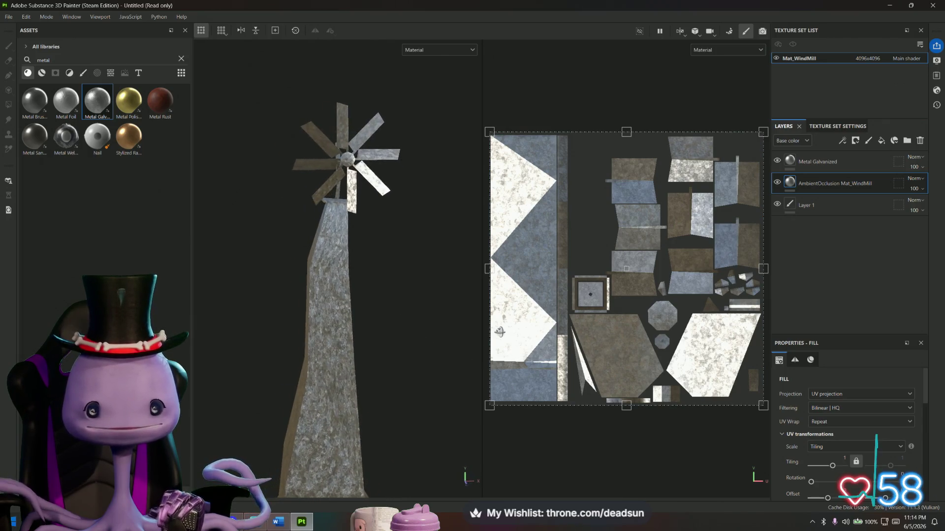
pyautogui.click(829, 163)
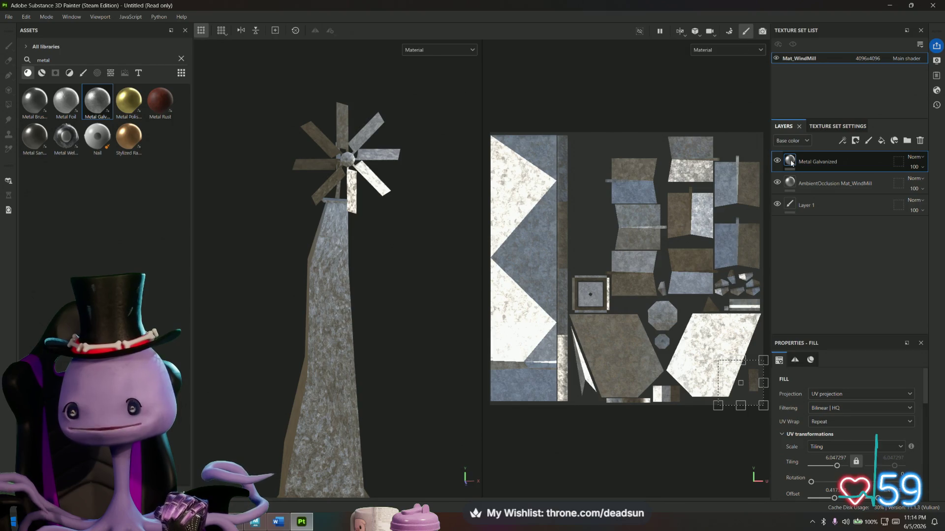
pyautogui.rightClick(805, 163)
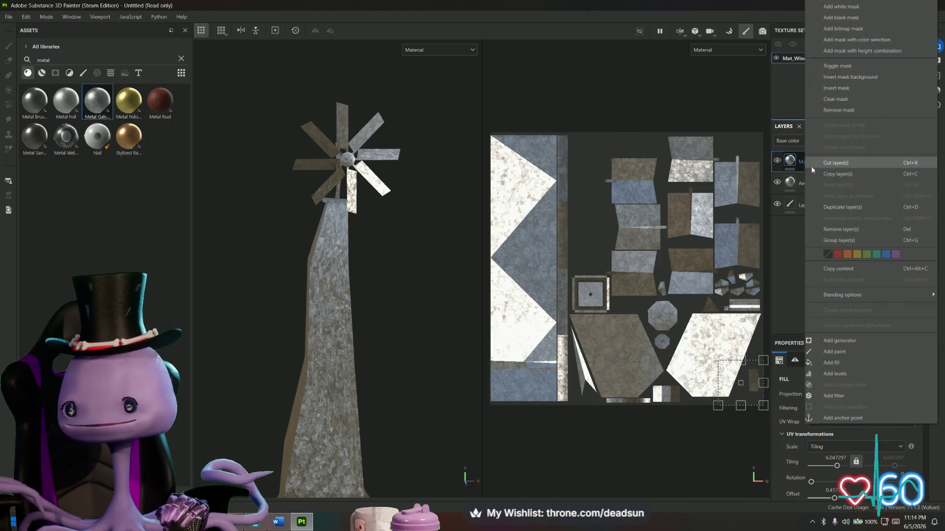
# Step: Add a Dirt generator to the Metal Galvanized mask with opacity lowered to about 44
pyautogui.click(843, 337)
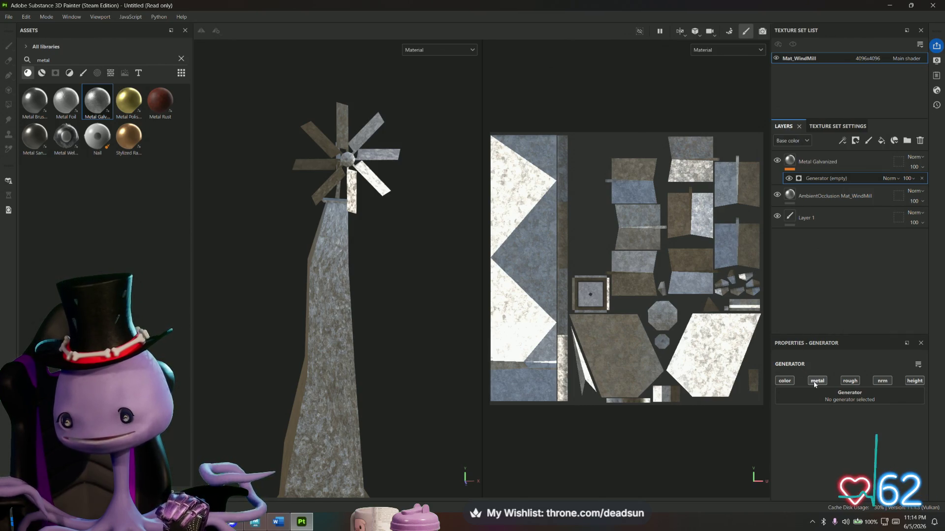
pyautogui.click(847, 395)
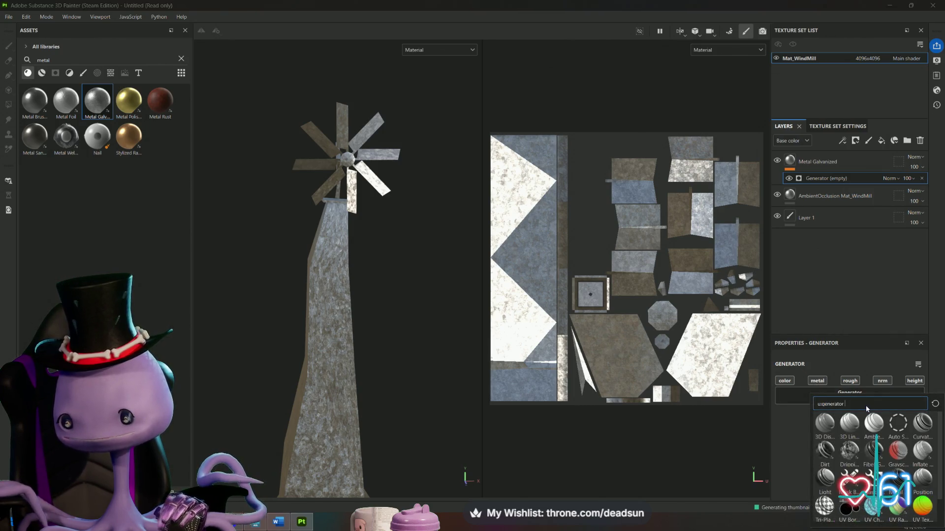
pyautogui.click(864, 404)
pyautogui.write('rus')
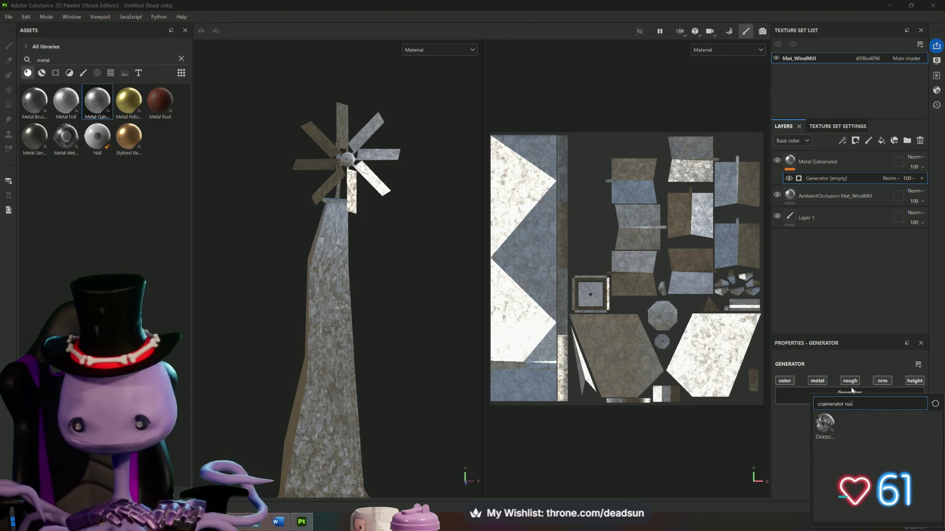
pyautogui.press('BackSpace')
pyautogui.press('BackSpace')
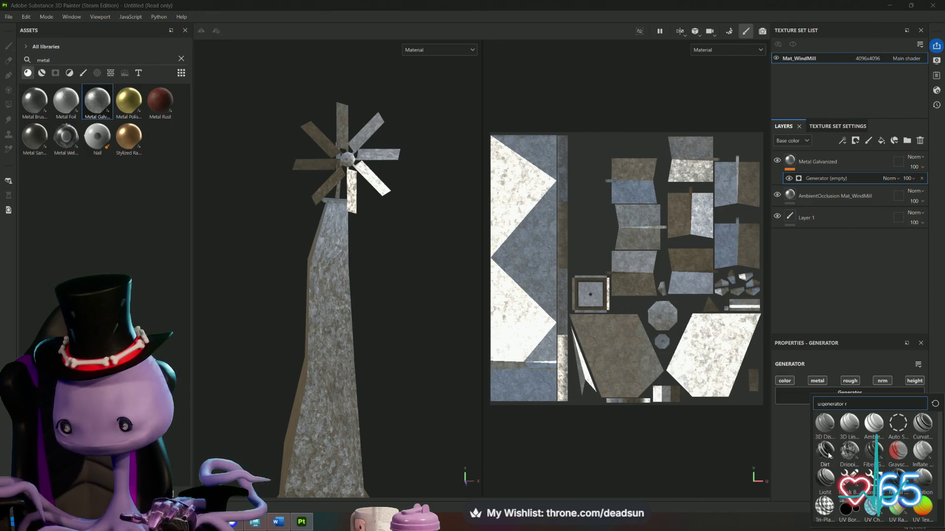
pyautogui.click(828, 452)
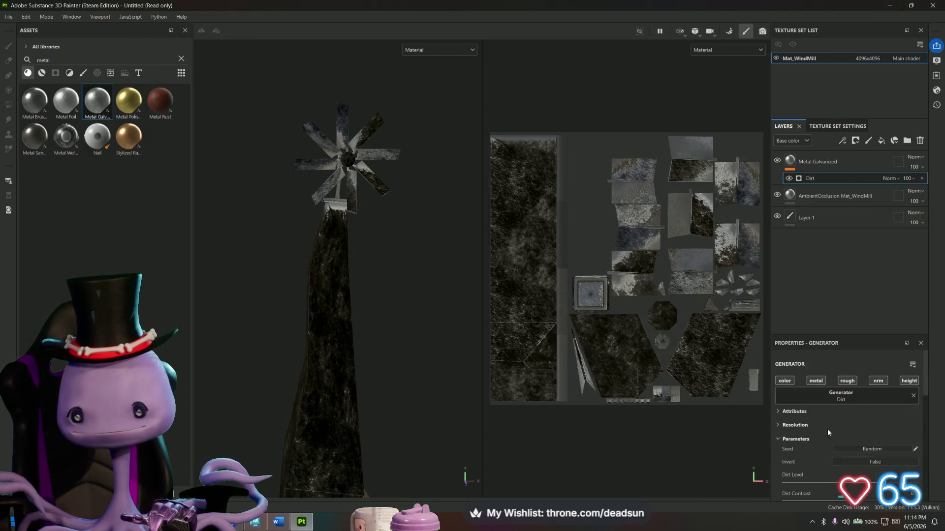
pyautogui.click(914, 180)
pyautogui.moveTo(924, 195); pyautogui.dragTo(917, 197)
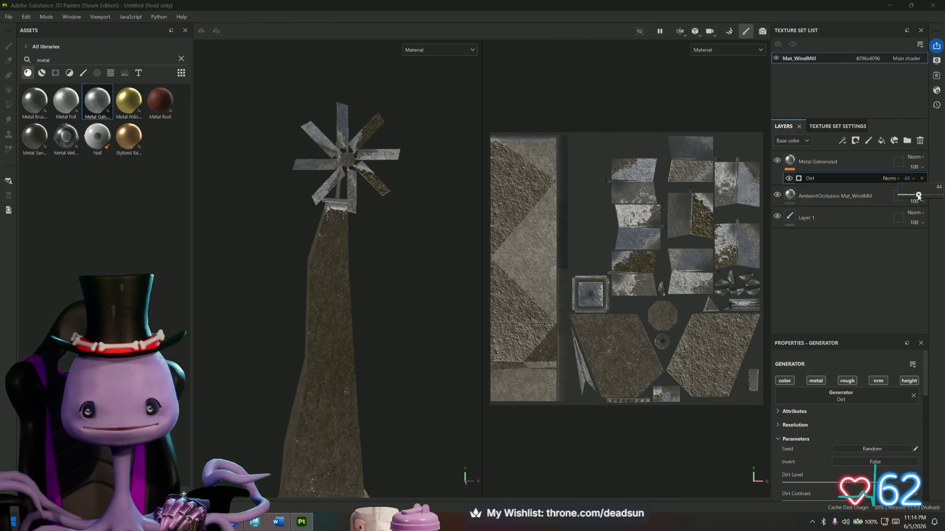
# Step: Lower the Dirt generator's Dirt Level and Dirt Contrast to about 0.35–0.4 for subtler grime
pyautogui.moveTo(379, 317)
pyautogui.keyDown('alt'); pyautogui.mouseDown()
pyautogui.moveTo(468, 345)
pyautogui.moveTo(352, 309)
pyautogui.mouseUp(); pyautogui.keyUp('alt')
pyautogui.scroll(-4, 836, 384)
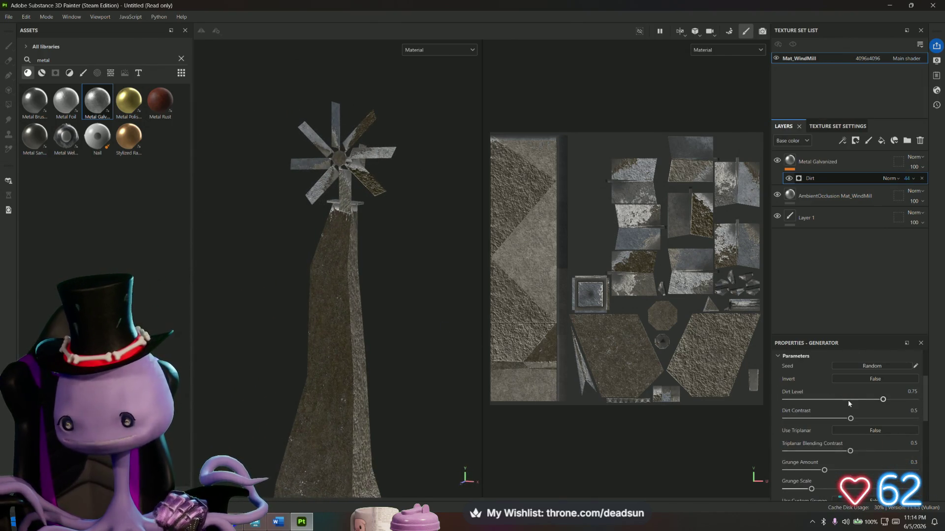
pyautogui.moveTo(878, 400)
pyautogui.mouseDown()
pyautogui.moveTo(806, 401)
pyautogui.moveTo(859, 400)
pyautogui.mouseUp()
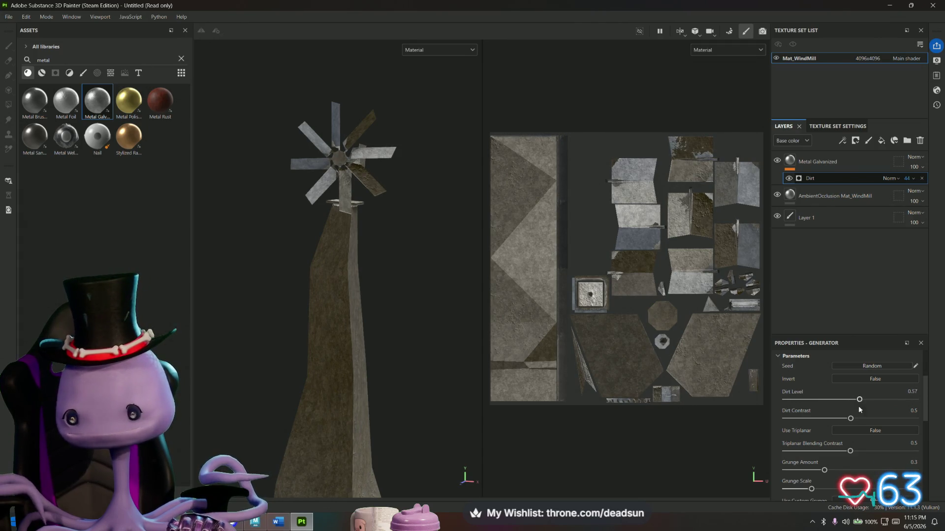
pyautogui.scroll(-3, 869, 411)
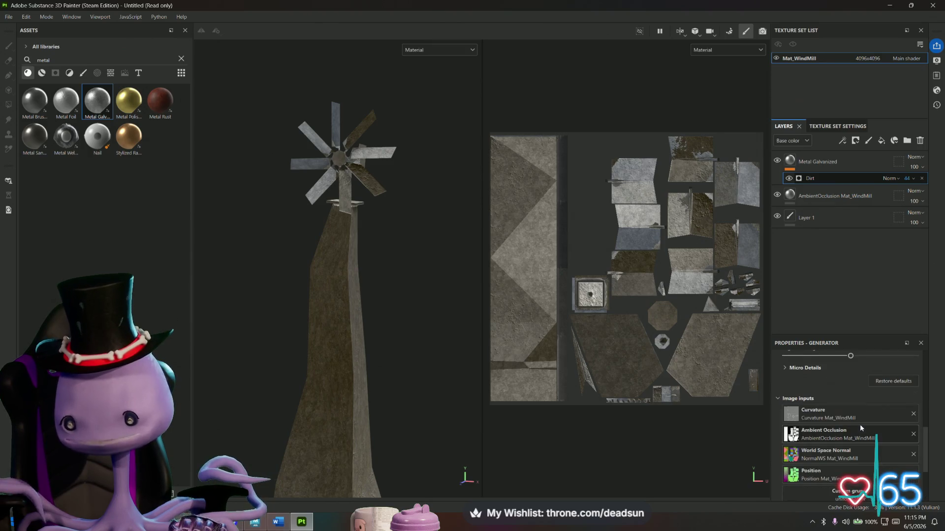
pyautogui.scroll(5, 858, 426)
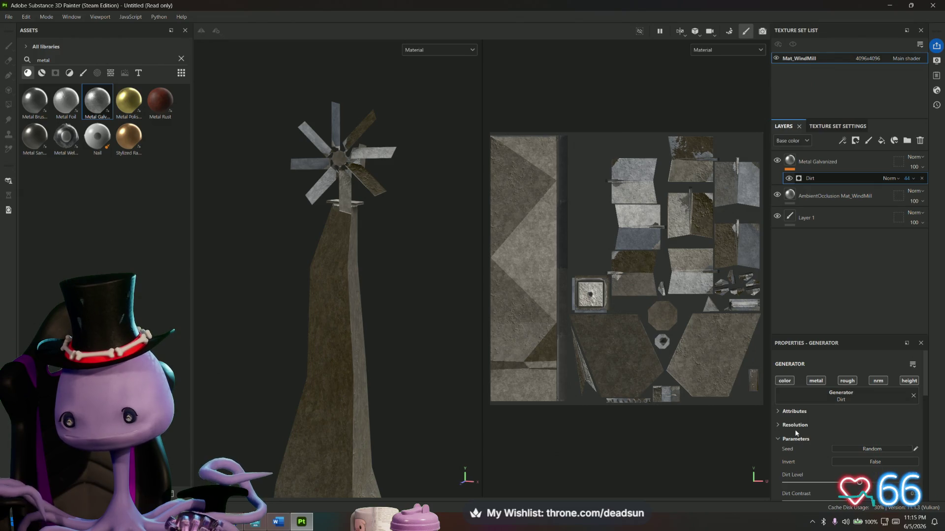
pyautogui.scroll(-3, 796, 403)
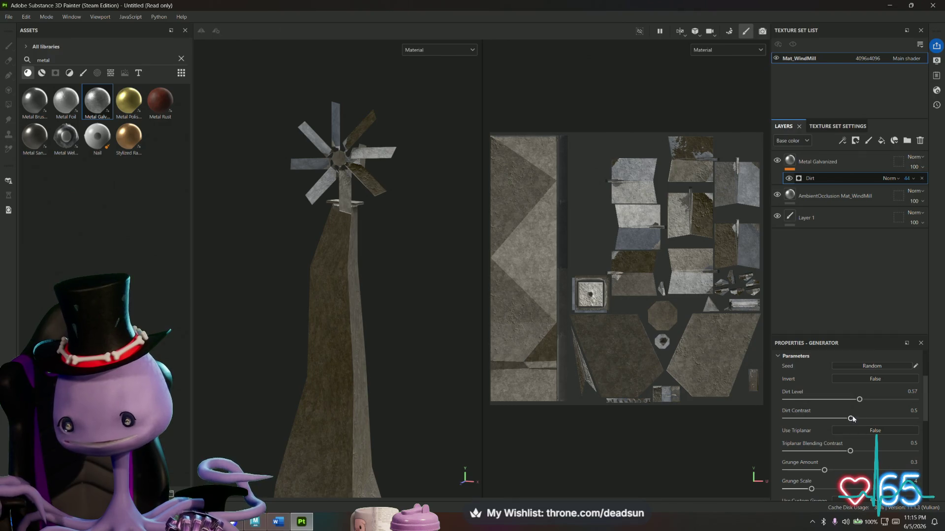
pyautogui.moveTo(851, 418); pyautogui.dragTo(823, 420)
pyautogui.scroll(-5, 845, 433)
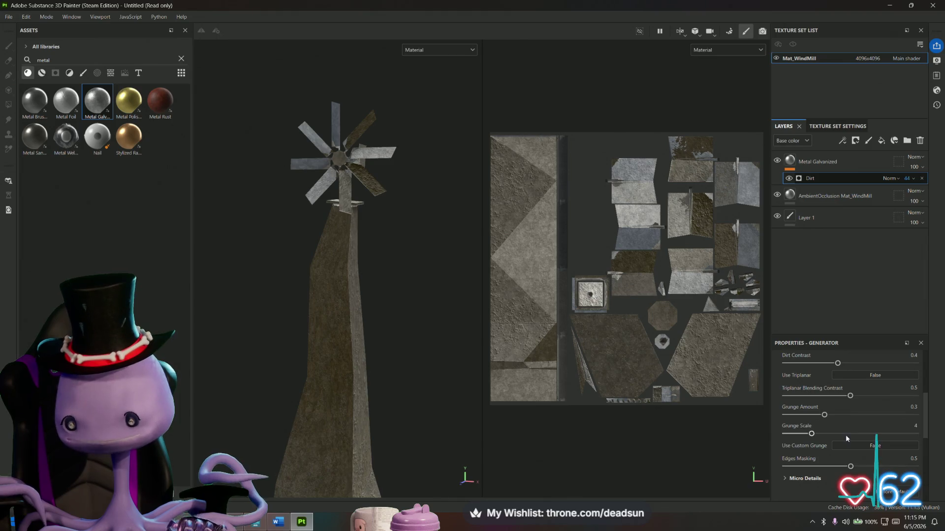
pyautogui.scroll(8, 843, 433)
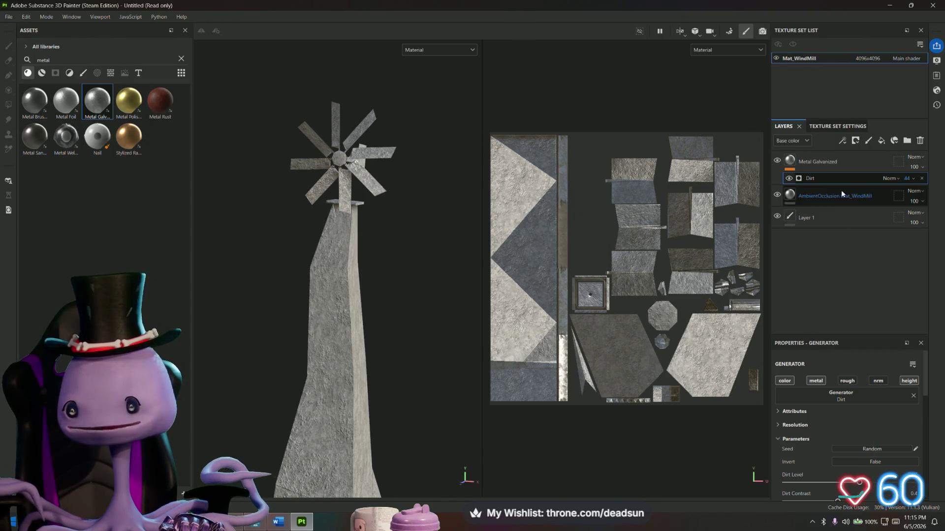
pyautogui.click(839, 163)
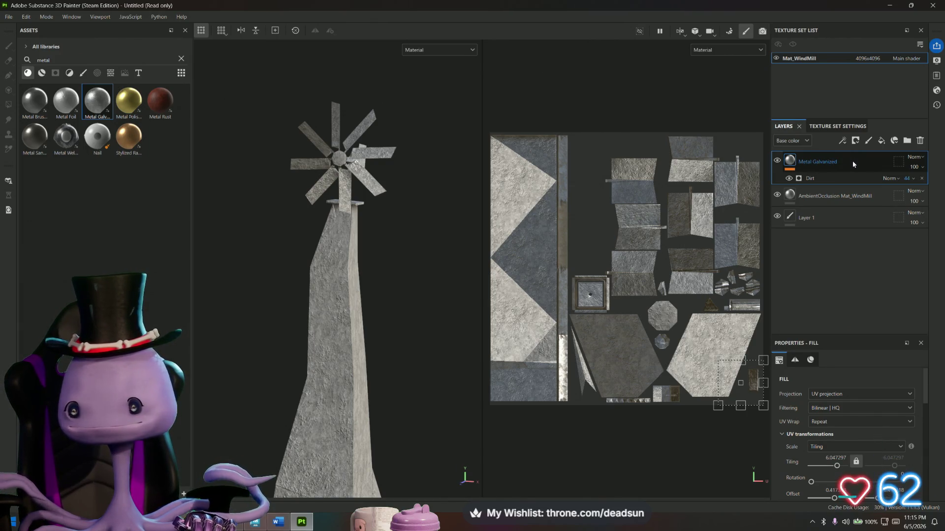
# Step: Add a Dripping Rust generator (searched 'ru') to the Metal Galvanized layer and reduce its spreading
pyautogui.rightClick(853, 164)
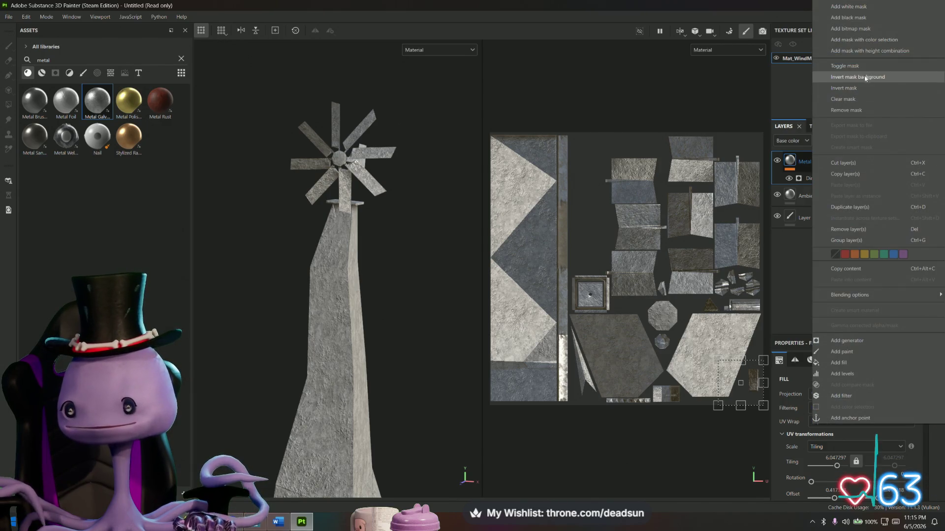
pyautogui.click(787, 268)
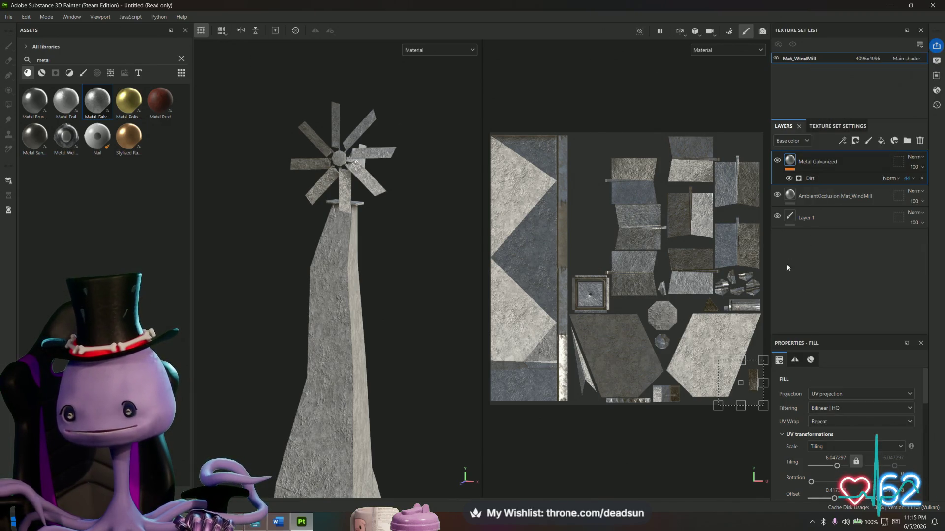
pyautogui.rightClick(856, 162)
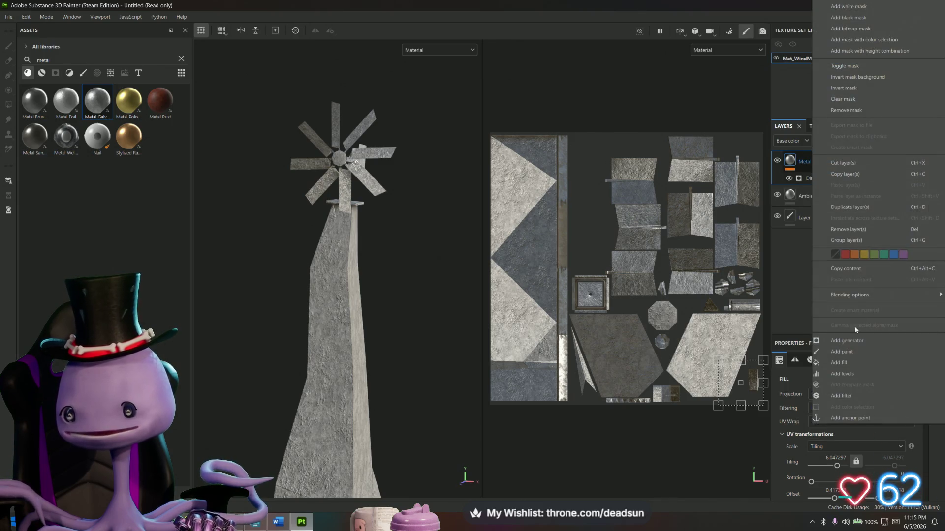
pyautogui.click(864, 341)
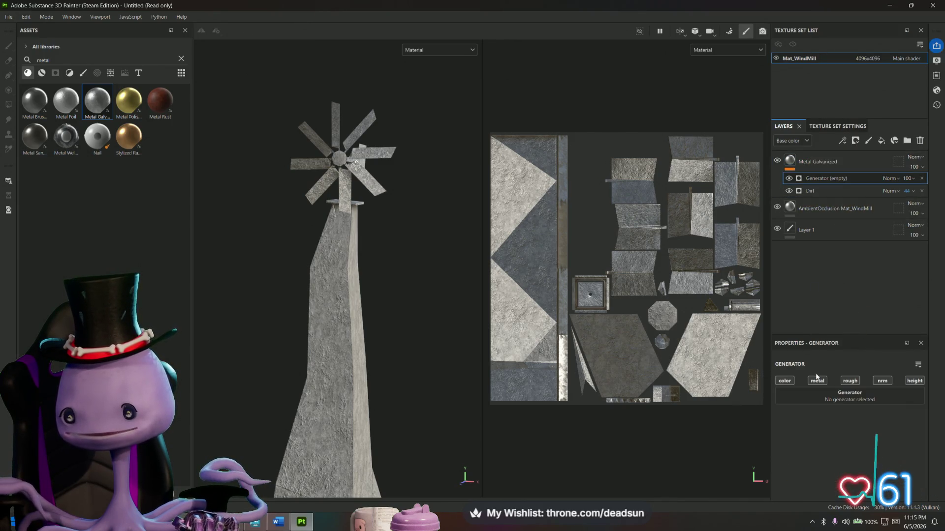
pyautogui.click(829, 395)
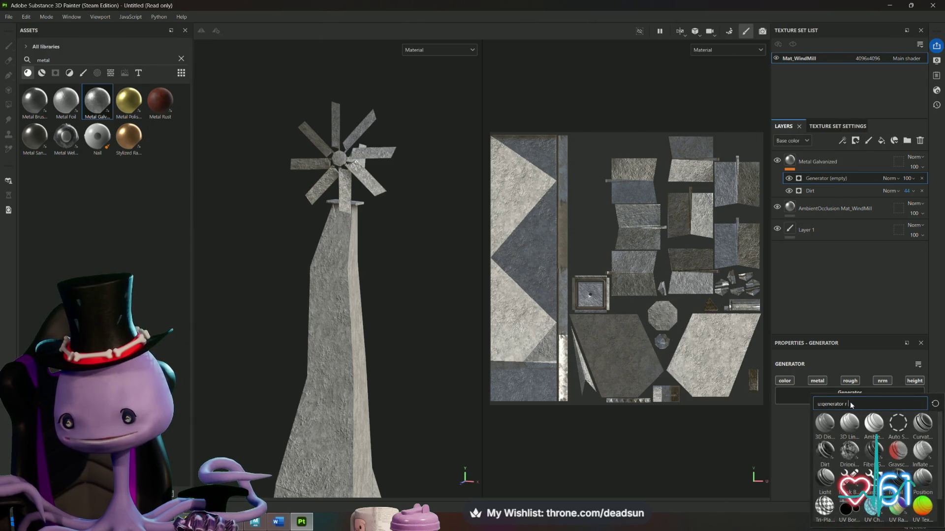
pyautogui.moveTo(901, 485)
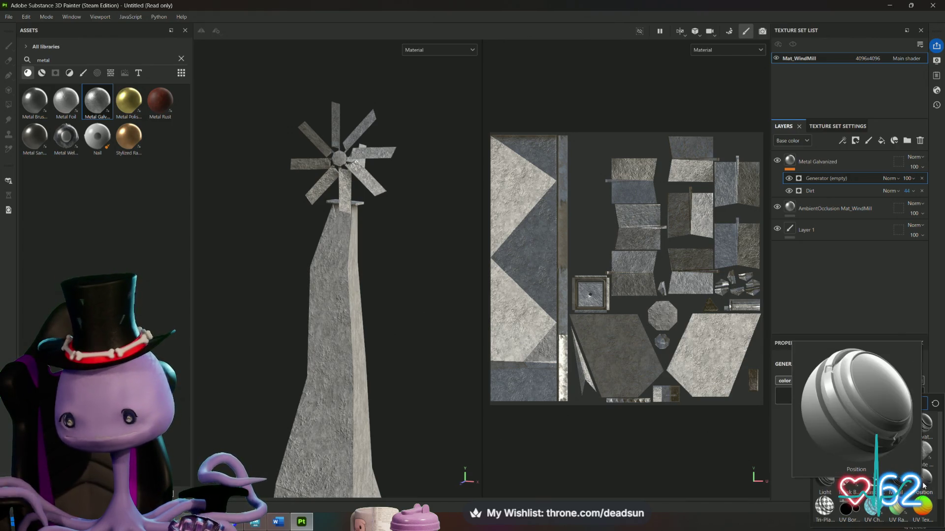
pyautogui.moveTo(820, 484)
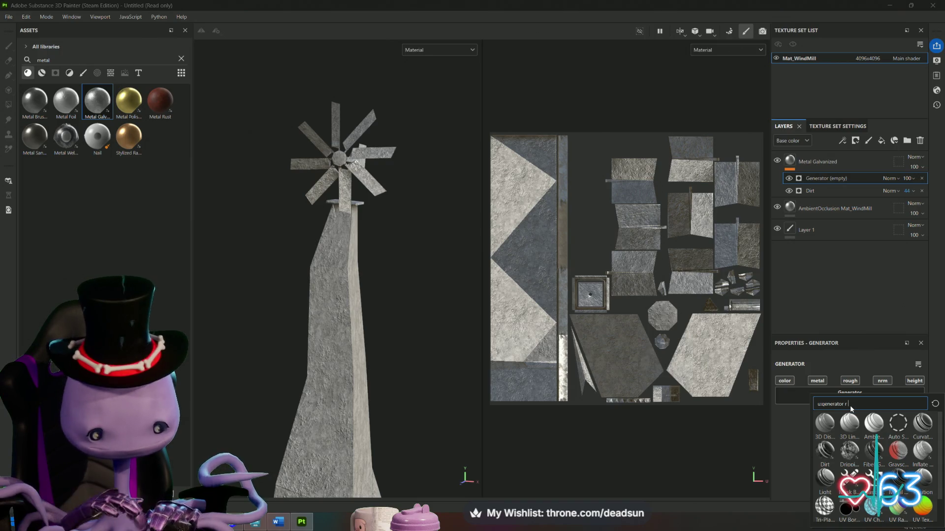
pyautogui.write(' ru')
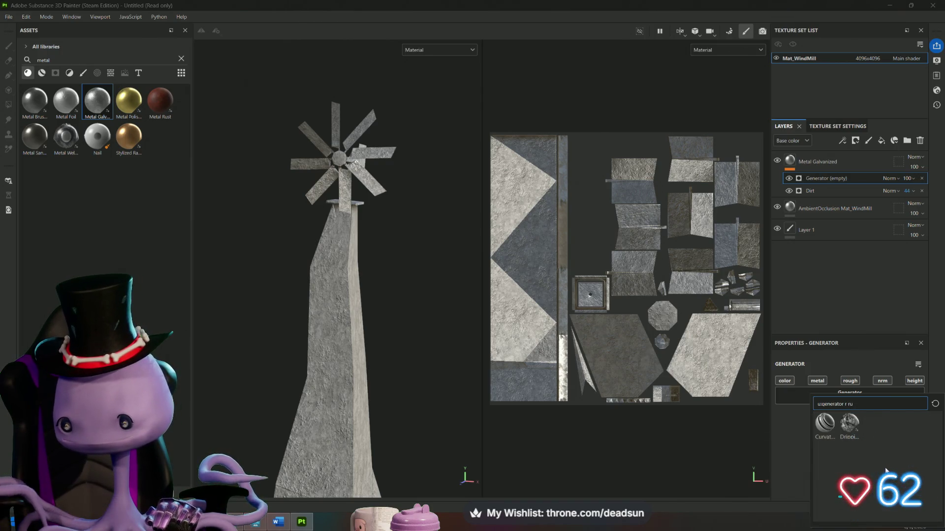
pyautogui.moveTo(848, 432)
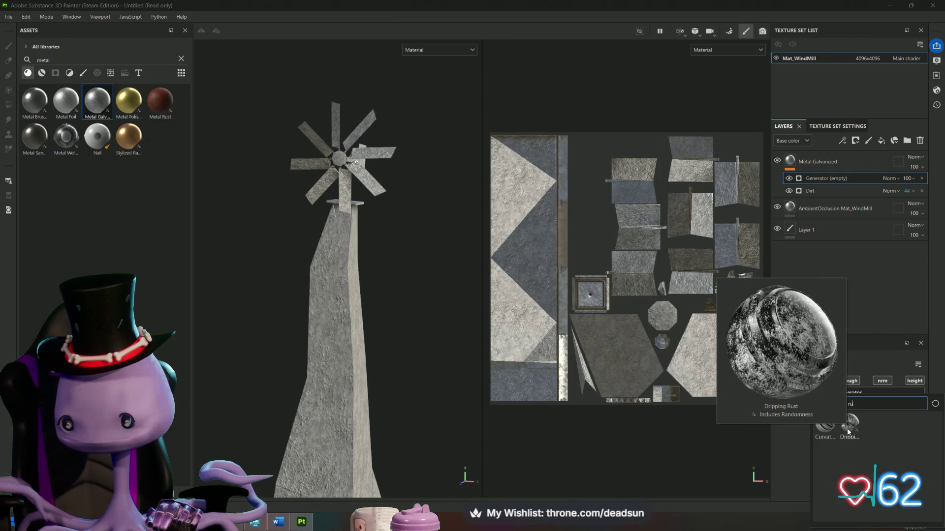
pyautogui.click(849, 424)
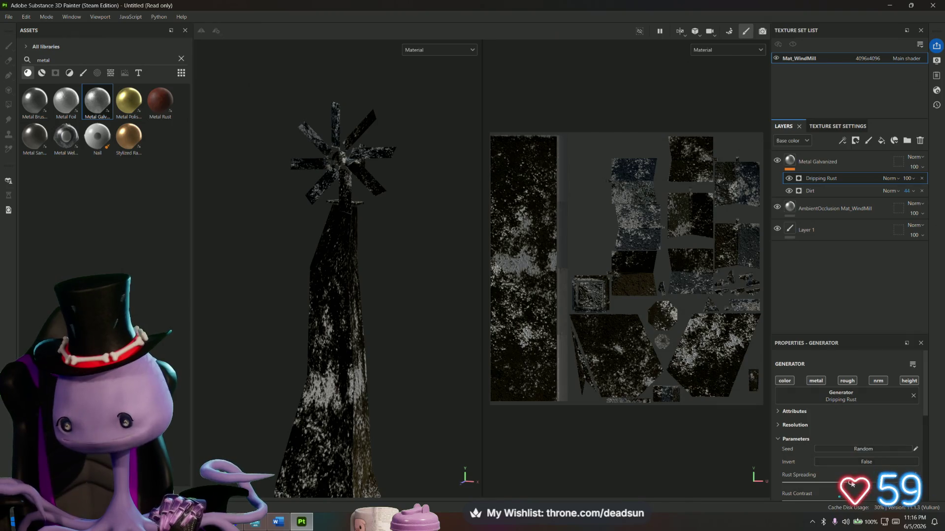
pyautogui.moveTo(851, 484); pyautogui.dragTo(810, 484)
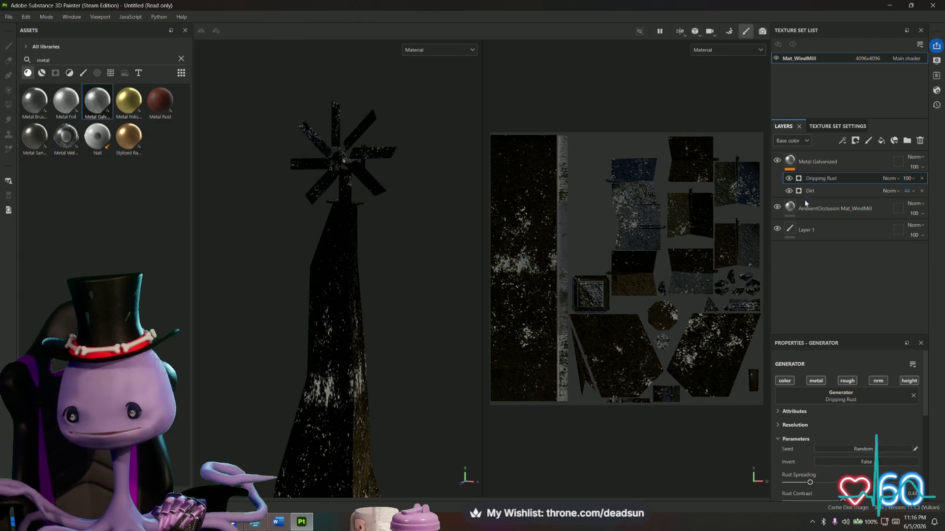
# Step: Move Dripping Rust (Spreading 0.19, Contrast 0.44) onto the AmbientOcclusion Mat_WindMill layer and inspect the blades
pyautogui.moveTo(839, 178); pyautogui.dragTo(840, 210)
pyautogui.moveTo(428, 359)
pyautogui.keyDown('alt'); pyautogui.mouseDown()
pyautogui.moveTo(628, 384)
pyautogui.moveTo(698, 380)
pyautogui.mouseUp(); pyautogui.keyUp('alt')
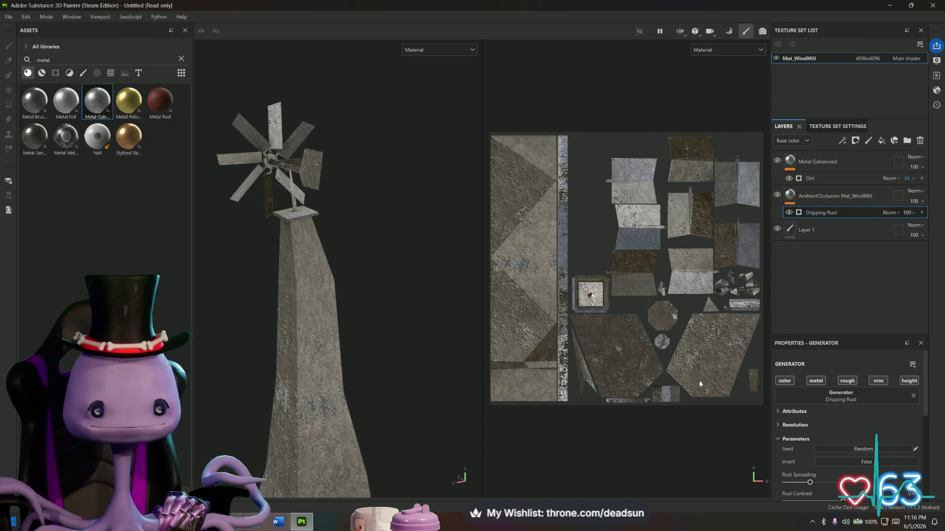
pyautogui.keyDown('alt'); pyautogui.moveTo(406, 361); pyautogui.dragTo(348, 371); pyautogui.keyUp('alt')
pyautogui.moveTo(348, 371)
pyautogui.keyDown('alt'); pyautogui.mouseDown(button='right')
pyautogui.moveTo(362, 341)
pyautogui.moveTo(427, 382)
pyautogui.moveTo(407, 271)
pyautogui.moveTo(406, 381)
pyautogui.moveTo(396, 413)
pyautogui.moveTo(389, 382)
pyautogui.mouseUp(button='right'); pyautogui.keyUp('alt')
pyautogui.keyDown('alt'); pyautogui.moveTo(388, 382); pyautogui.dragTo(438, 397); pyautogui.keyUp('alt')
pyautogui.keyDown('alt'); pyautogui.moveTo(439, 397); pyautogui.dragTo(266, 317, button='right'); pyautogui.keyUp('alt')
pyautogui.moveTo(266, 317)
pyautogui.keyDown('alt'); pyautogui.mouseDown(button='middle')
pyautogui.moveTo(343, 322)
pyautogui.moveTo(340, 311)
pyautogui.mouseUp(button='middle'); pyautogui.keyUp('alt')
pyautogui.scroll(-10, 832, 415)
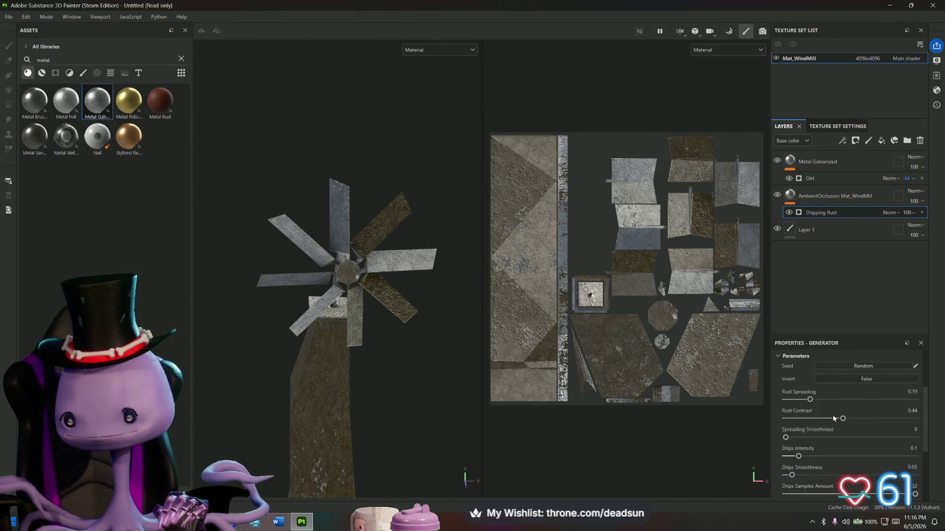
pyautogui.scroll(10, 841, 416)
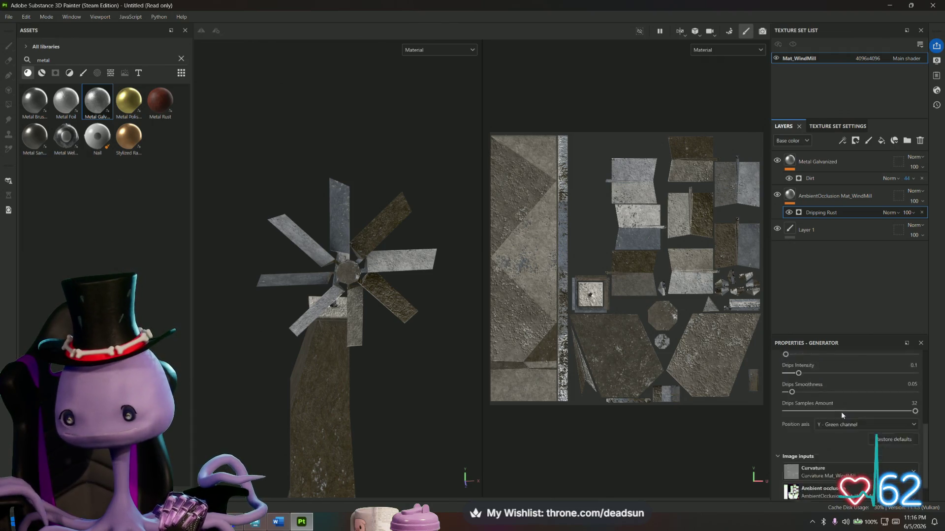
pyautogui.click(853, 158)
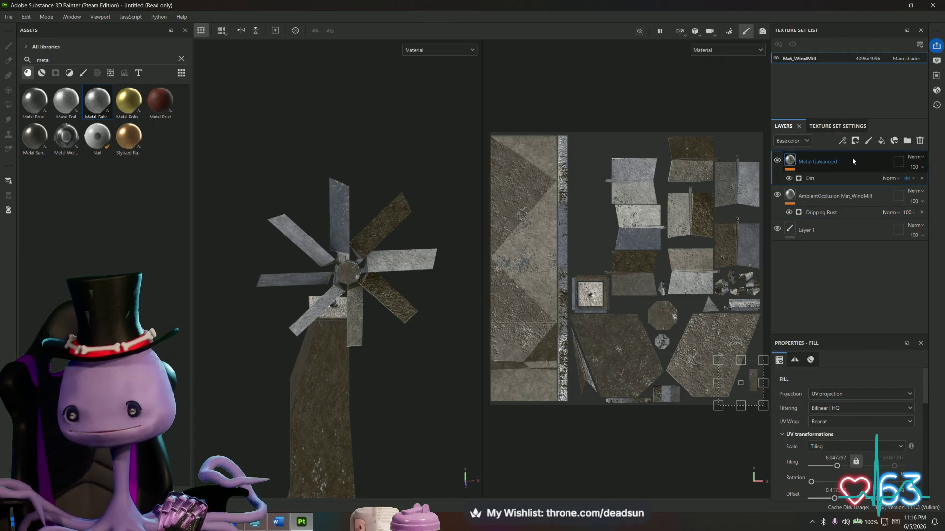
# Step: Add Metal Rust as the top layer and lower its Normal-channel opacity, returning to Base color
pyautogui.moveTo(160, 101)
pyautogui.mouseDown()
pyautogui.moveTo(781, 146)
pyautogui.moveTo(831, 193)
pyautogui.moveTo(838, 260)
pyautogui.moveTo(839, 158)
pyautogui.mouseUp()
pyautogui.moveTo(452, 304)
pyautogui.keyDown('alt'); pyautogui.mouseDown()
pyautogui.moveTo(363, 301)
pyautogui.moveTo(326, 358)
pyautogui.moveTo(421, 349)
pyautogui.moveTo(348, 341)
pyautogui.mouseUp(); pyautogui.keyUp('alt')
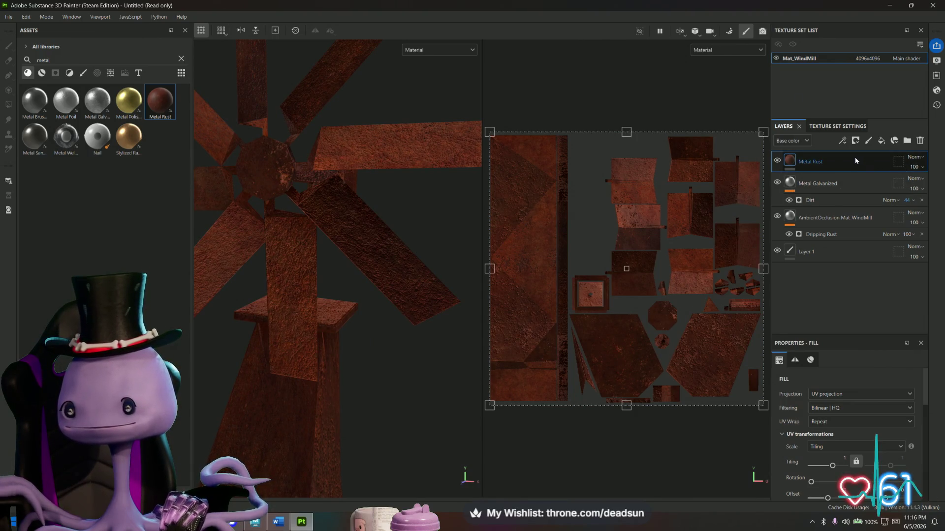
pyautogui.click(810, 140)
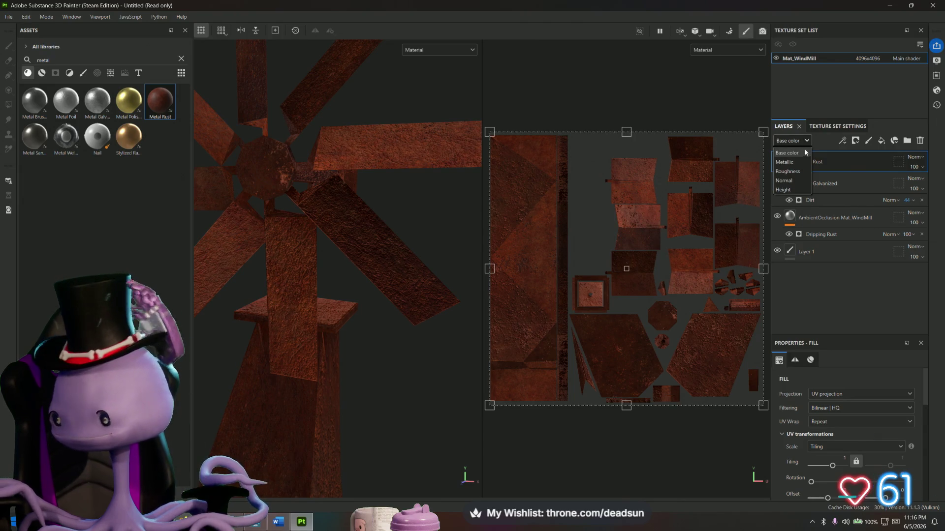
pyautogui.click(798, 179)
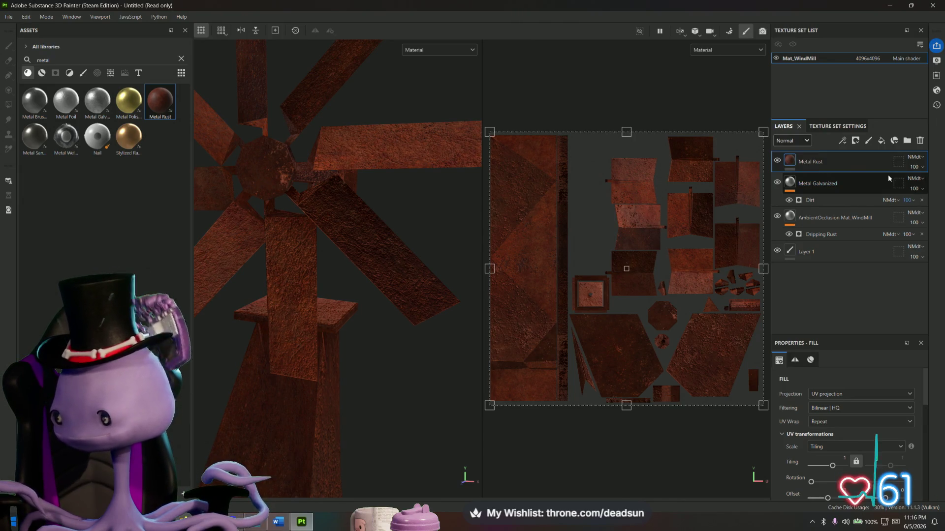
pyautogui.moveTo(926, 187)
pyautogui.mouseDown()
pyautogui.moveTo(903, 188)
pyautogui.moveTo(919, 188)
pyautogui.mouseUp()
pyautogui.click(807, 142)
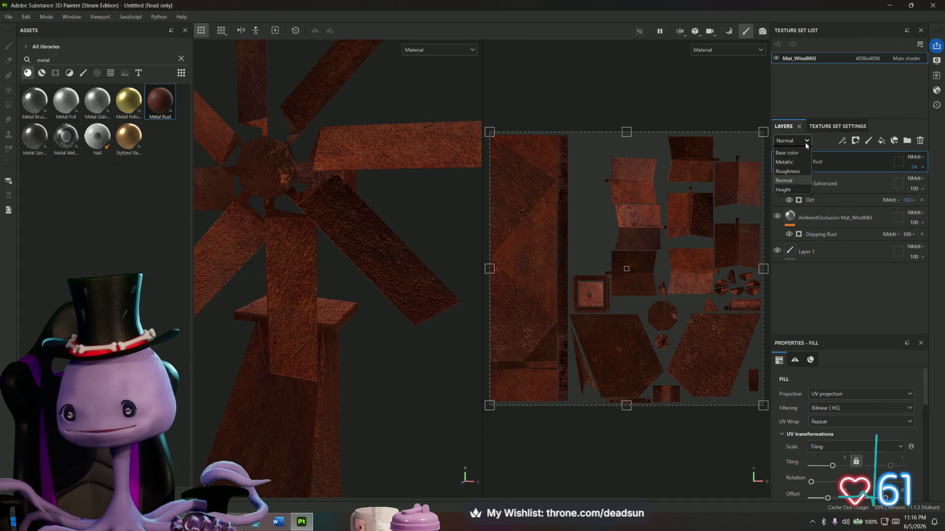
pyautogui.click(802, 154)
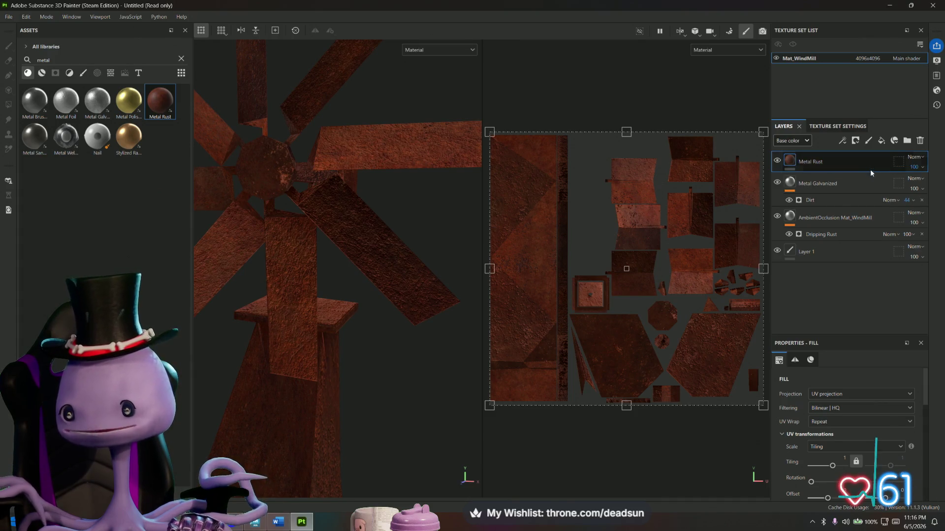
# Step: Apply a Metal Edge Wear generator to the Metal Rust layer's mask
pyautogui.rightClick(819, 161)
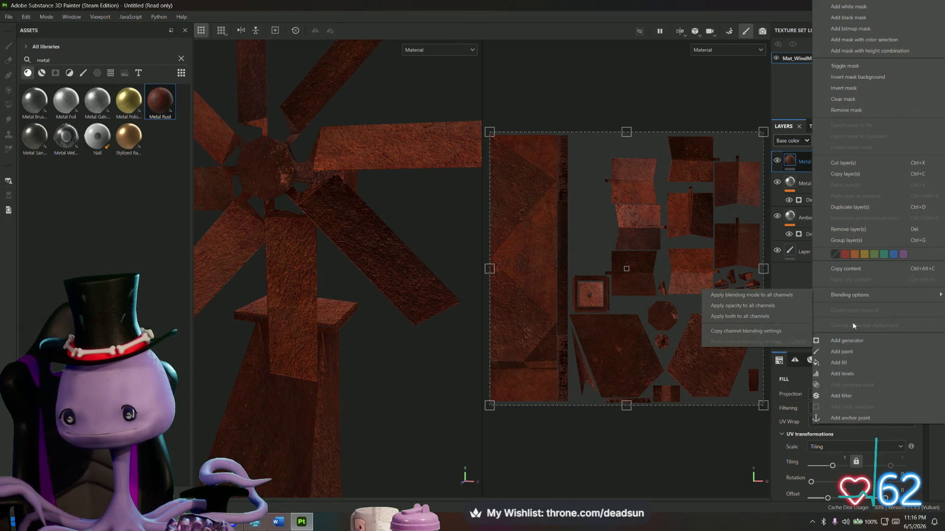
pyautogui.click(853, 344)
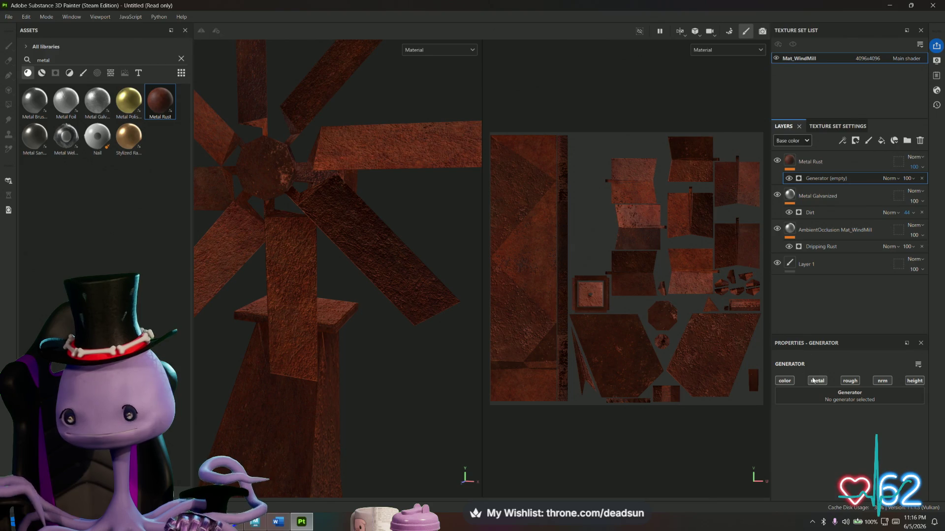
pyautogui.click(828, 390)
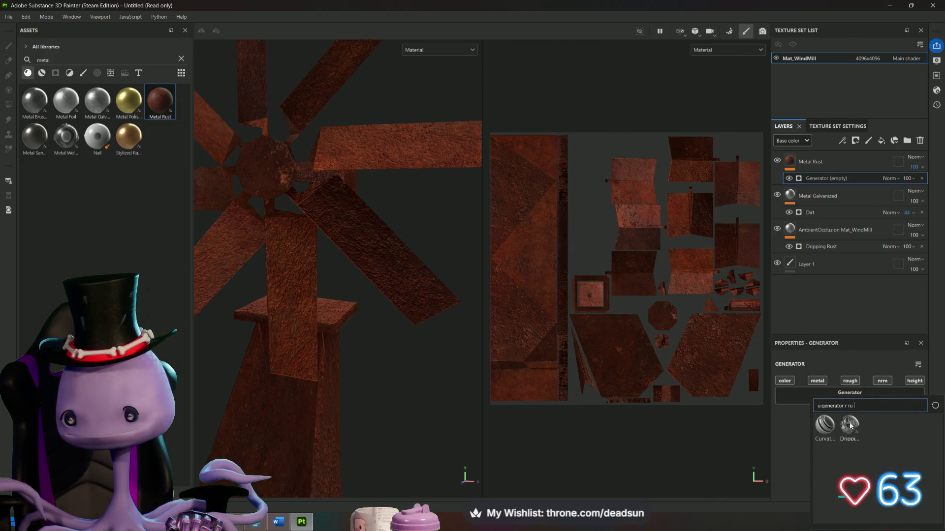
pyautogui.press('BackSpace')
pyautogui.press('BackSpace')
pyautogui.press('BackSpace')
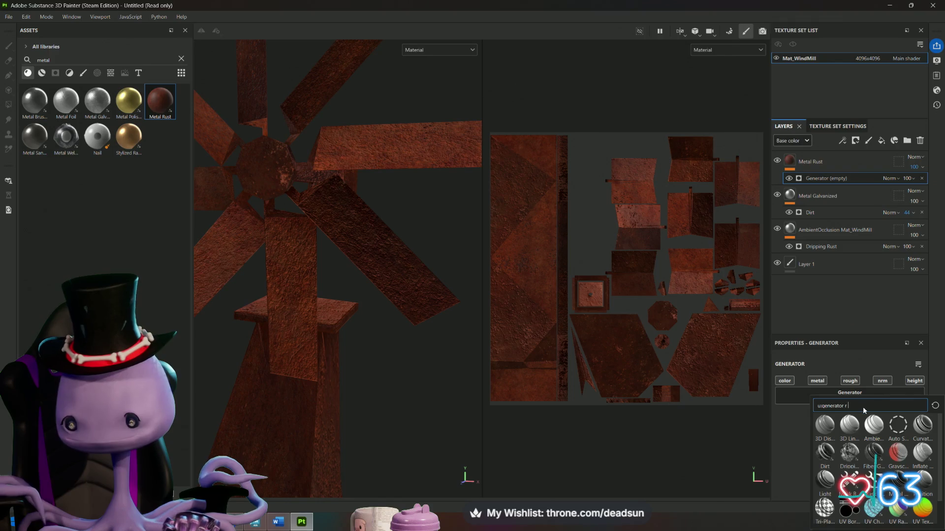
pyautogui.moveTo(829, 453)
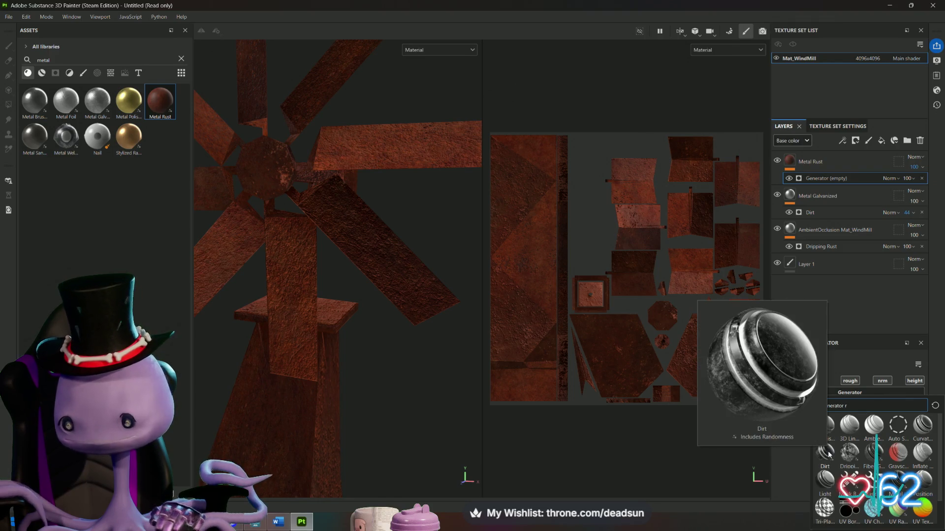
pyautogui.click(897, 479)
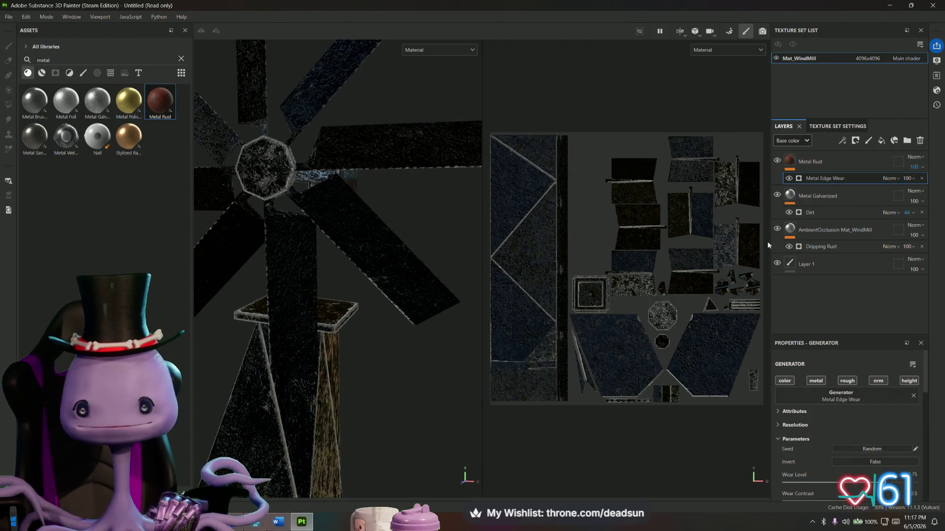
# Step: Inspect the edge wear, then undo it so the windmill stays fully rusted
pyautogui.moveTo(345, 339)
pyautogui.keyDown('alt'); pyautogui.mouseDown()
pyautogui.moveTo(310, 346)
pyautogui.moveTo(373, 323)
pyautogui.moveTo(546, 343)
pyautogui.moveTo(538, 311)
pyautogui.moveTo(373, 301)
pyautogui.moveTo(363, 363)
pyautogui.moveTo(279, 347)
pyautogui.moveTo(310, 308)
pyautogui.mouseUp(); pyautogui.keyUp('alt')
pyautogui.scroll(-5, 310, 344)
pyautogui.hotkey('ctrl', 'z')
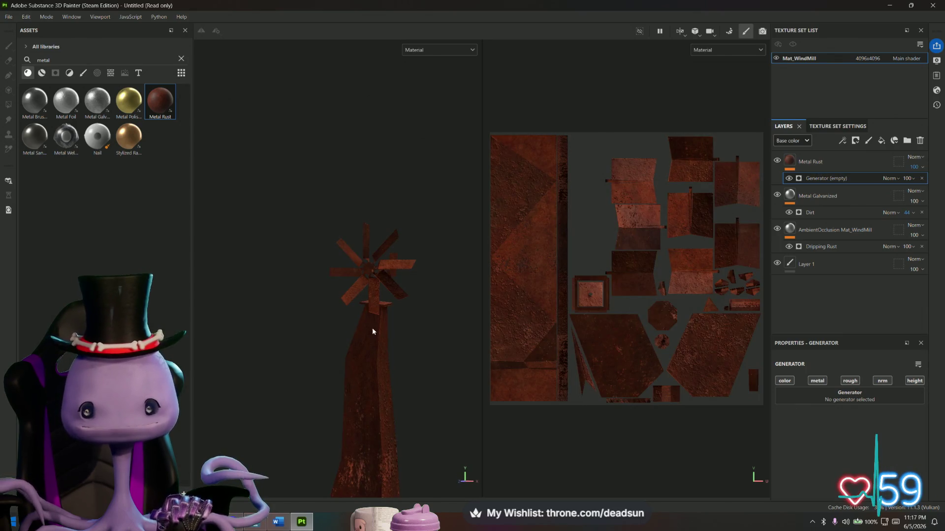
pyautogui.scroll(5, 355, 331)
pyautogui.moveTo(383, 321)
pyautogui.keyDown('alt'); pyautogui.mouseDown()
pyautogui.moveTo(371, 381)
pyautogui.moveTo(369, 331)
pyautogui.moveTo(341, 380)
pyautogui.moveTo(371, 364)
pyautogui.mouseUp(); pyautogui.keyUp('alt')
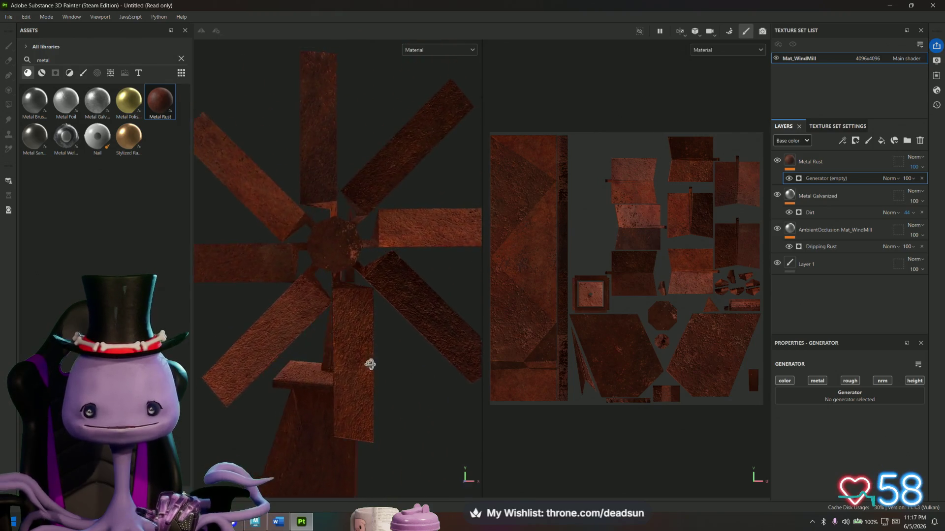
pyautogui.click(921, 167)
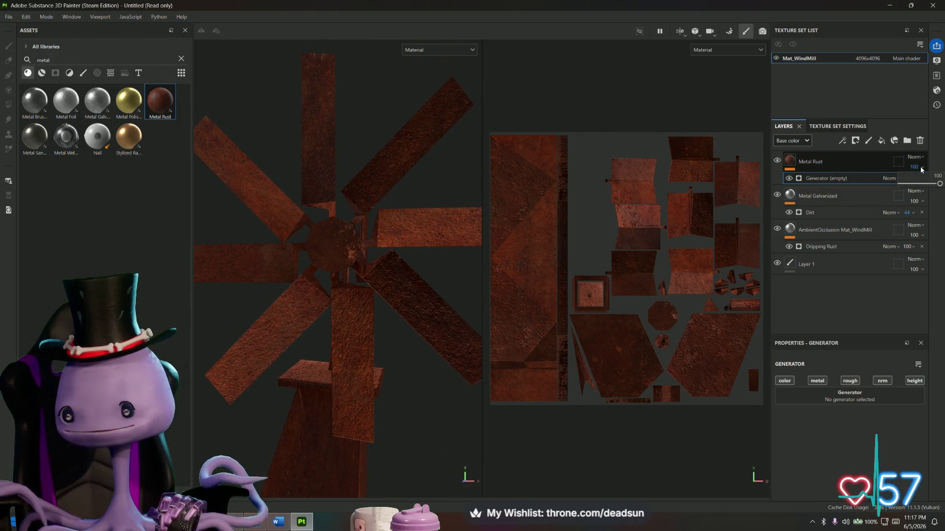
# Step: Fade the Metal Rust layer to 29 opacity and orbit to check the lighter rust
pyautogui.click(922, 184)
pyautogui.moveTo(922, 185); pyautogui.dragTo(912, 188)
pyautogui.moveTo(285, 350)
pyautogui.keyDown('alt'); pyautogui.mouseDown()
pyautogui.moveTo(752, 365)
pyautogui.moveTo(677, 262)
pyautogui.moveTo(363, 372)
pyautogui.moveTo(291, 311)
pyautogui.moveTo(247, 318)
pyautogui.moveTo(247, 329)
pyautogui.moveTo(272, 342)
pyautogui.moveTo(445, 382)
pyautogui.moveTo(371, 333)
pyautogui.moveTo(250, 321)
pyautogui.mouseUp(); pyautogui.keyUp('alt')
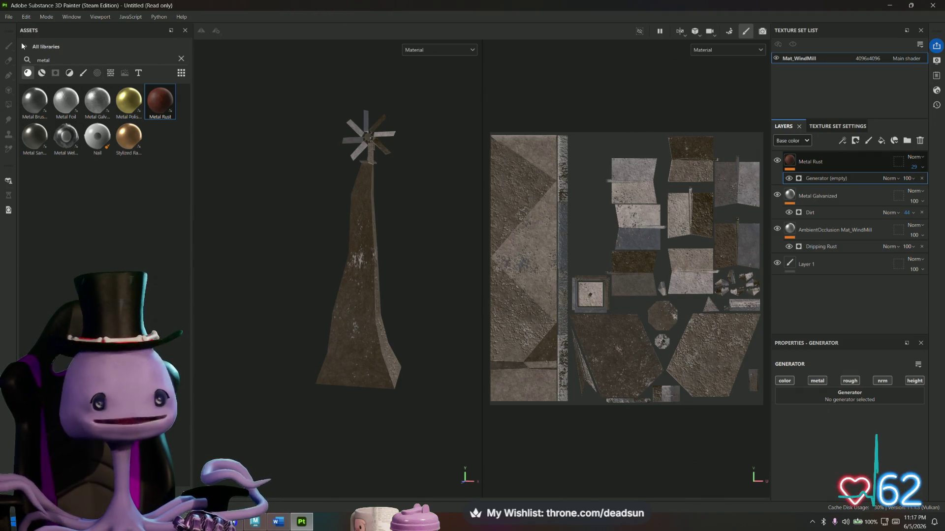
pyautogui.click(9, 17)
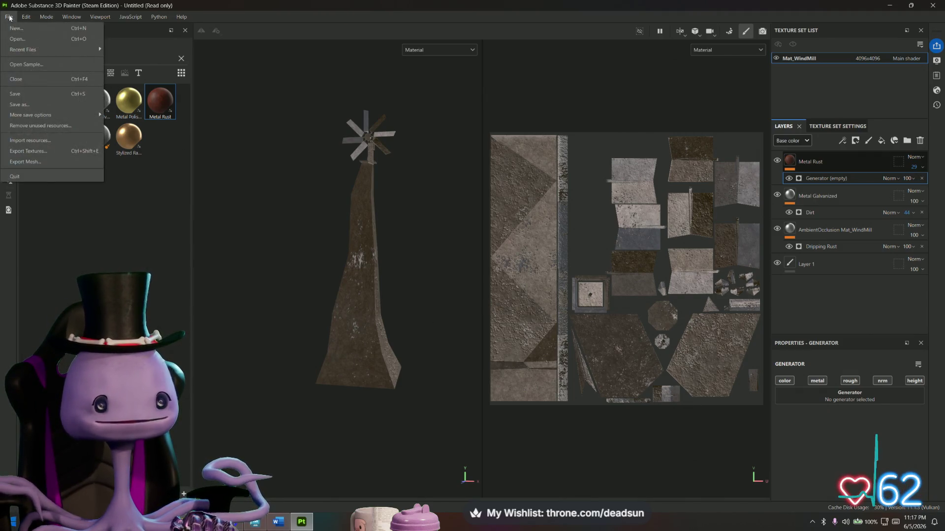
# Step: Show the seven Mat_WindMill textures in Painter's export list and open their output directory
pyautogui.click(58, 152)
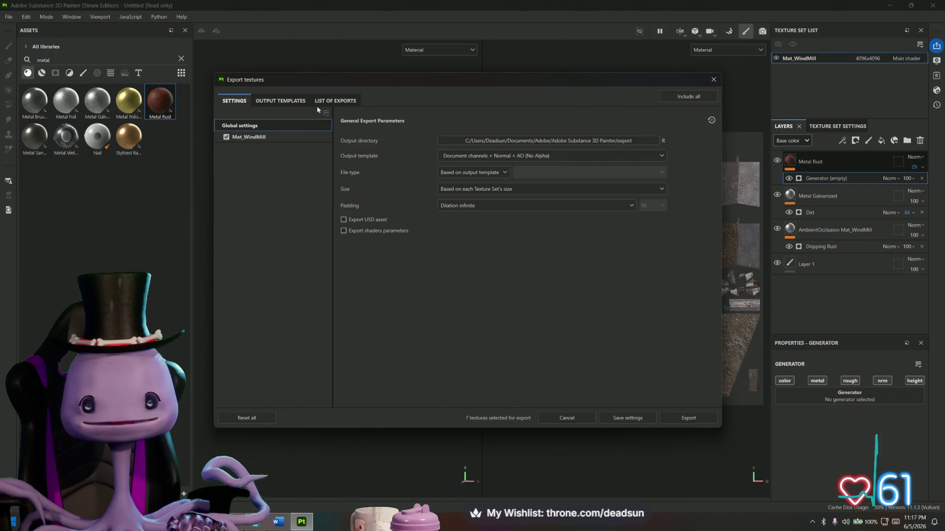
pyautogui.click(333, 101)
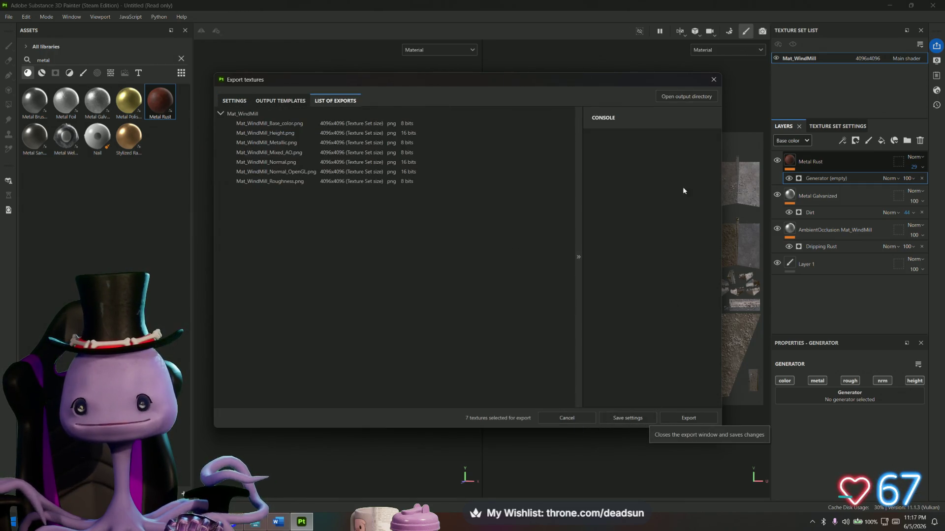
pyautogui.click(692, 97)
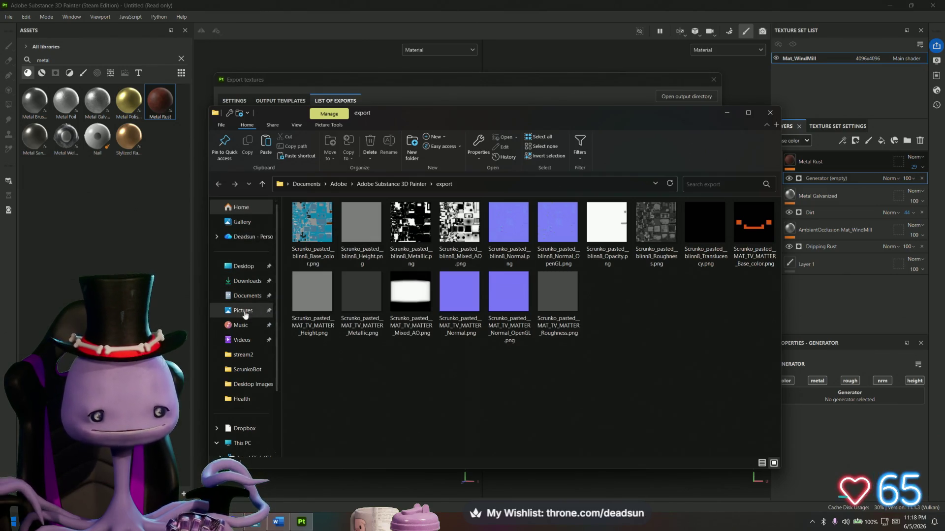
# Step: Create and open a 'Substance Output' folder in Desktop > UFO ClawGame > Textures
pyautogui.click(248, 268)
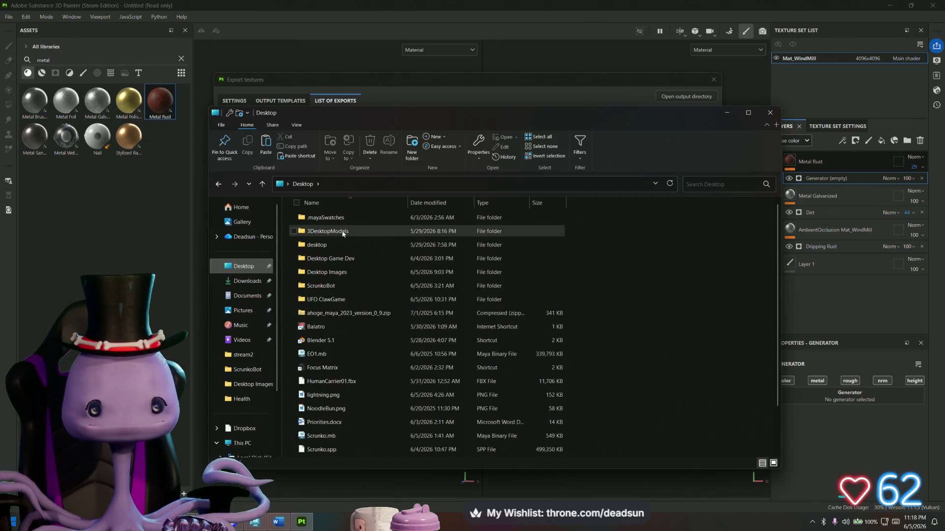
pyautogui.doubleClick(338, 301)
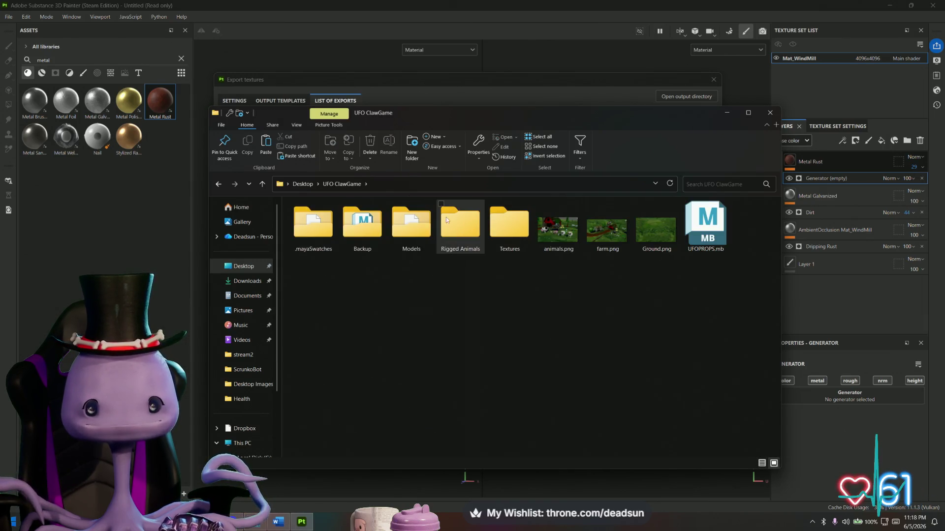
pyautogui.doubleClick(489, 222)
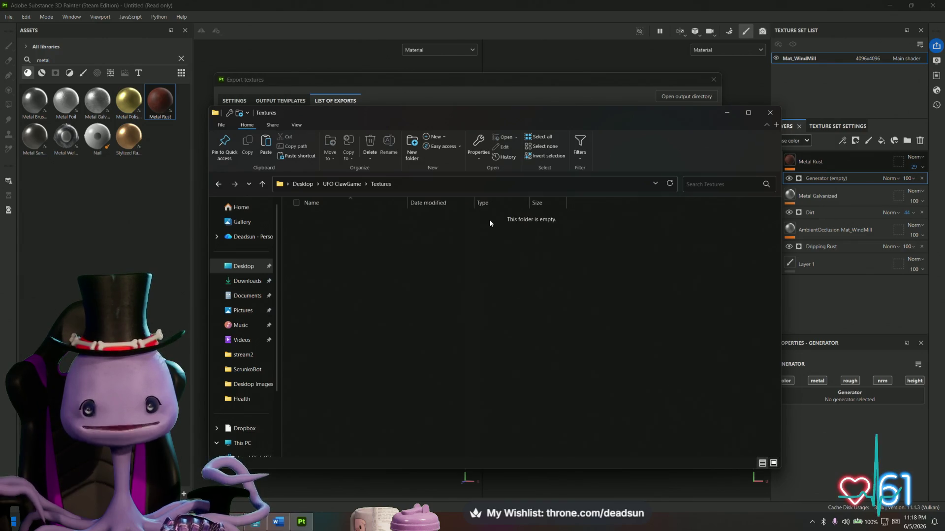
pyautogui.rightClick(308, 242)
pyautogui.moveTo(345, 381)
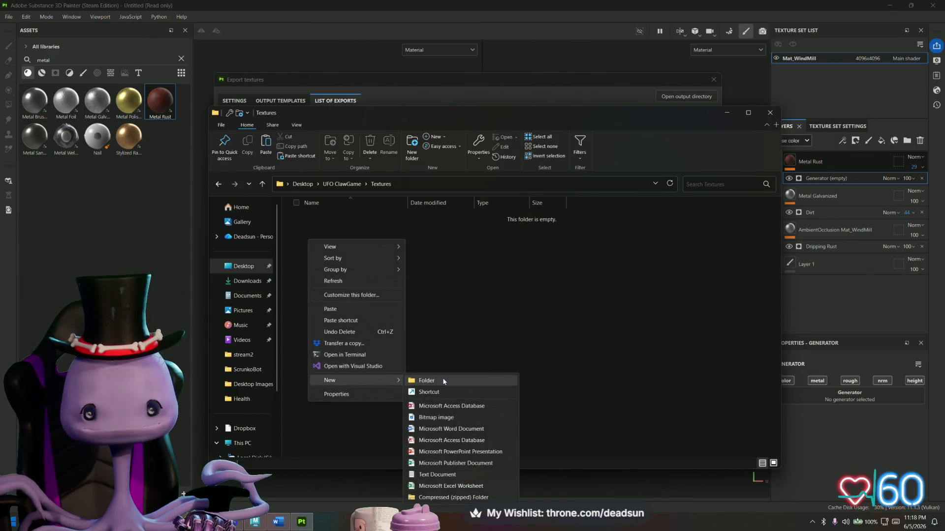
pyautogui.click(443, 381)
pyautogui.write('s')
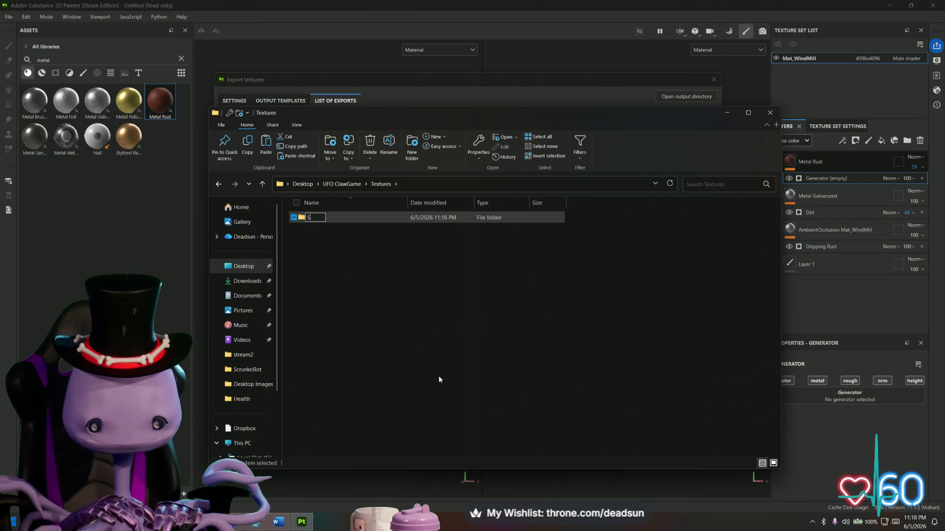
pyautogui.write('ubstance')
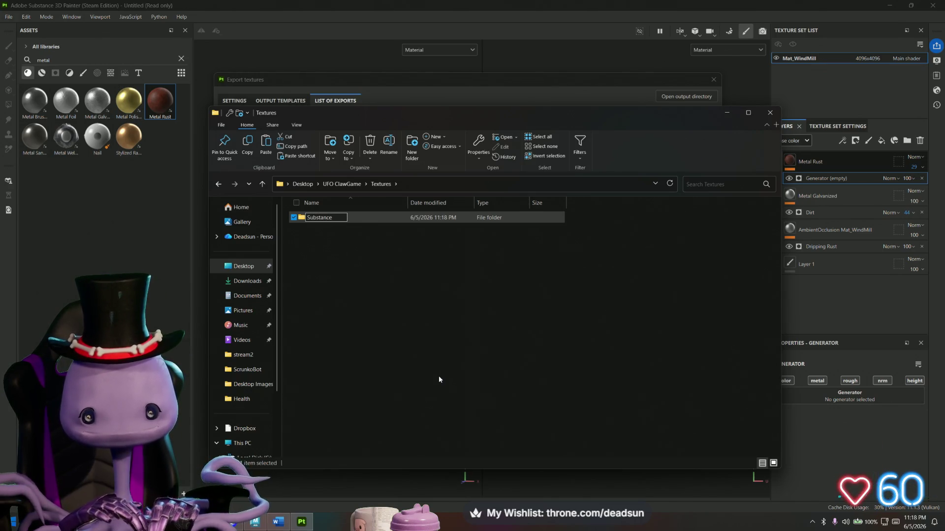
pyautogui.write(' Output')
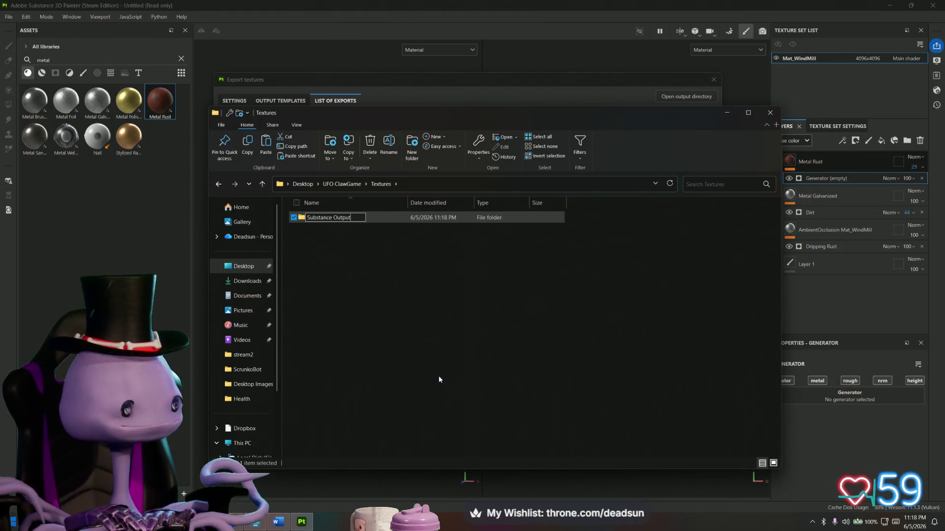
pyautogui.press('Return')
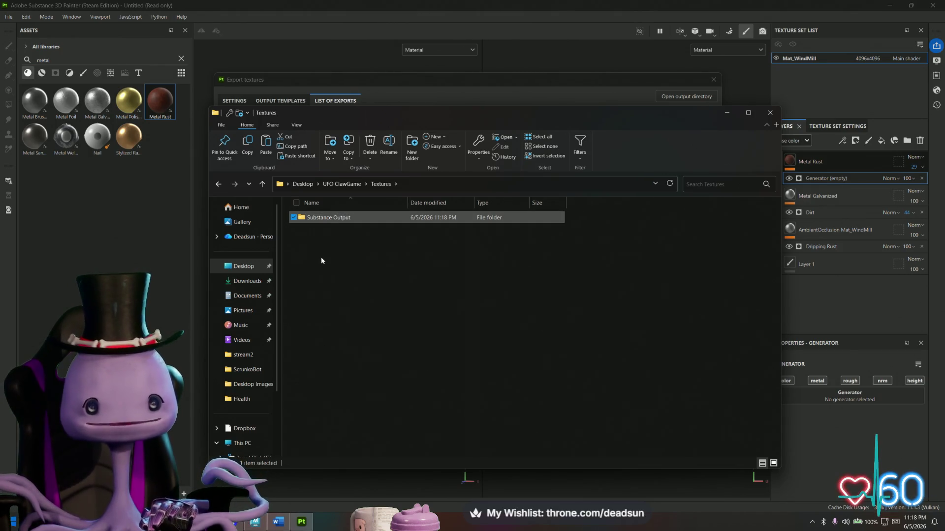
pyautogui.doubleClick(329, 219)
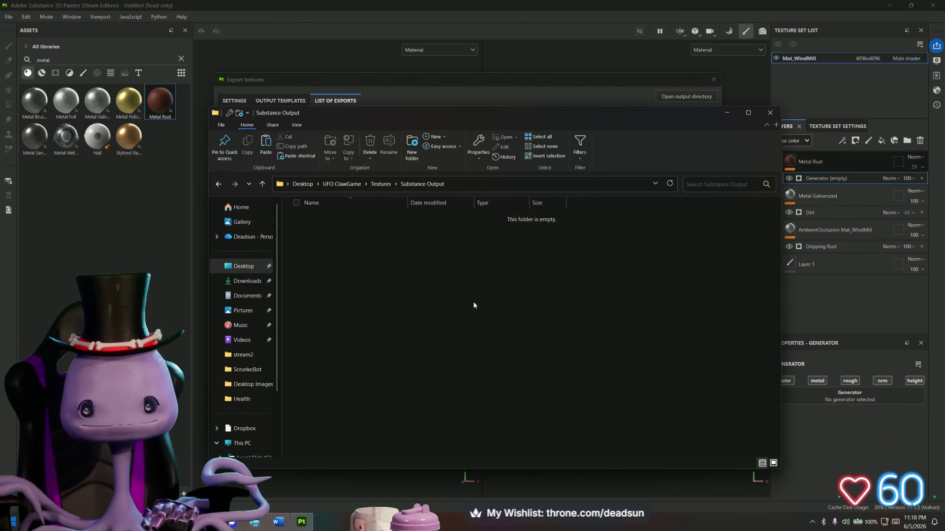
pyautogui.moveTo(691, 117)
pyautogui.mouseDown()
pyautogui.moveTo(544, 205)
pyautogui.moveTo(452, 160)
pyautogui.moveTo(528, 156)
pyautogui.mouseUp()
pyautogui.click(673, 114)
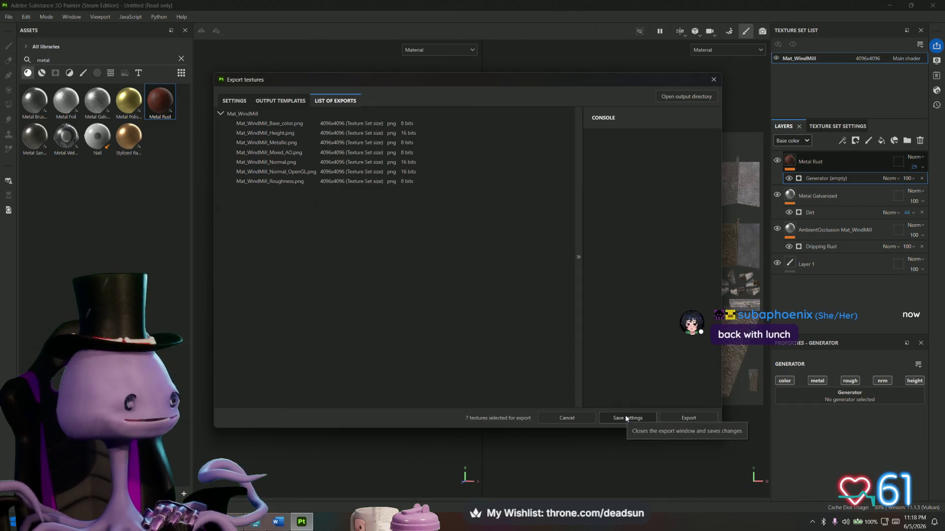
# Step: Check the output templates, export the seven Mat_WindMill PNG textures and open their folder
pyautogui.click(288, 102)
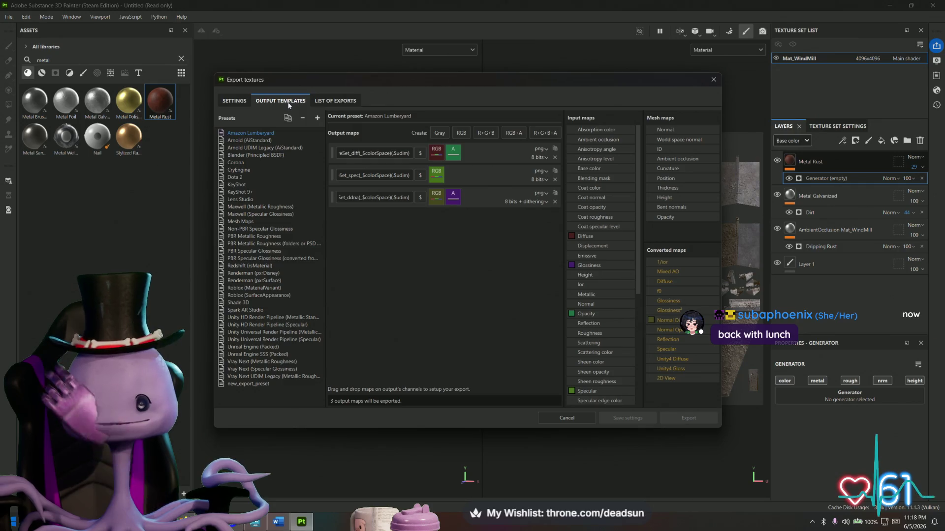
pyautogui.click(335, 101)
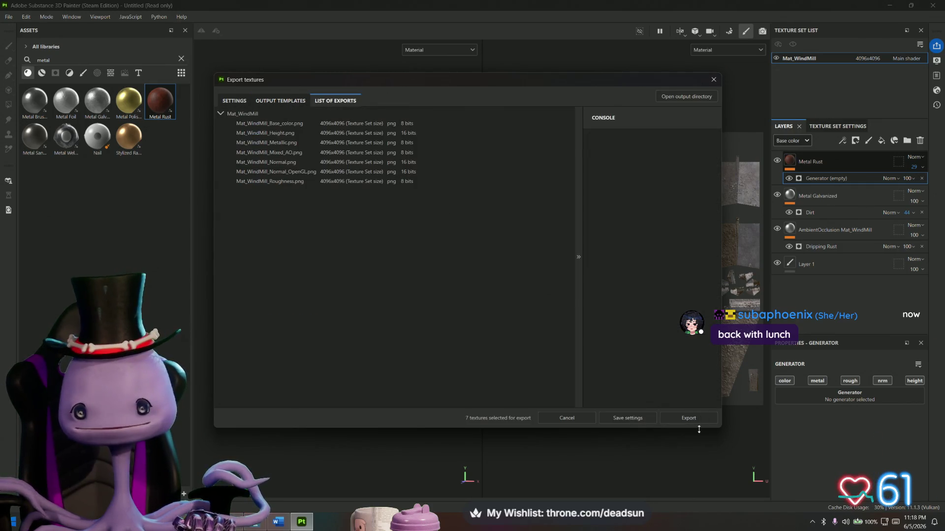
pyautogui.click(701, 415)
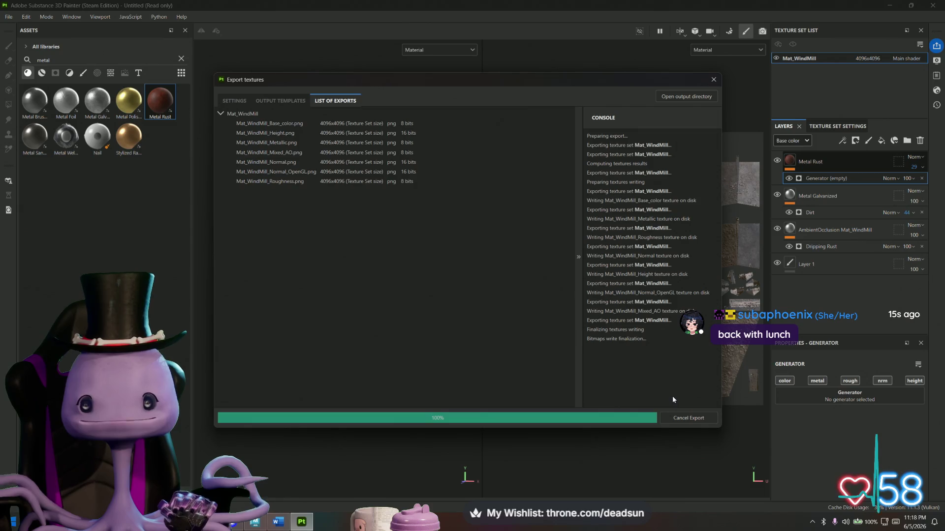
pyautogui.click(683, 98)
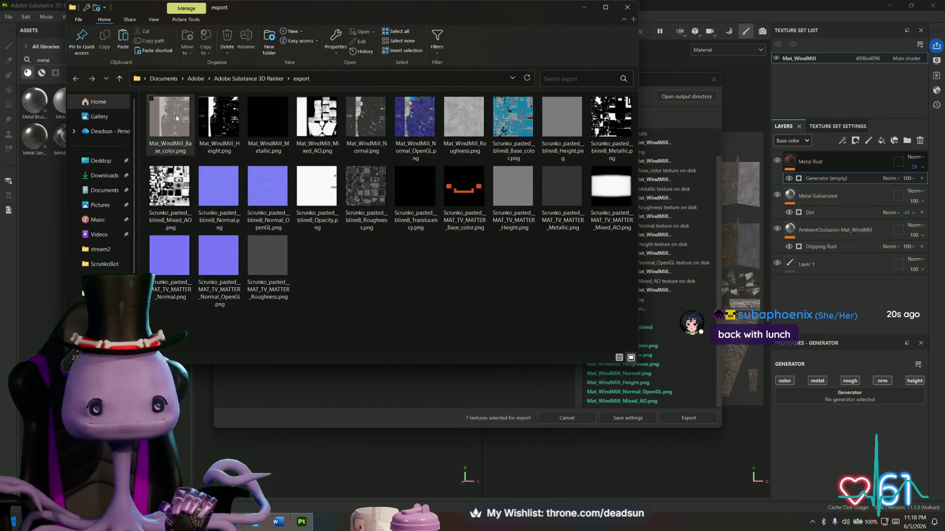
# Step: Copy Mat_WindMill_Mixed_AO.png from Painter's export folder
pyautogui.click(327, 131)
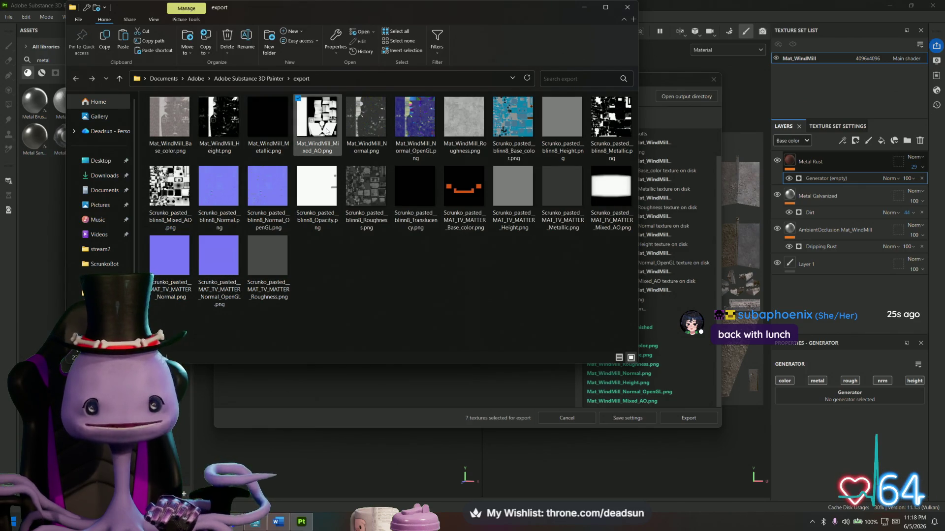
pyautogui.rightClick(315, 114)
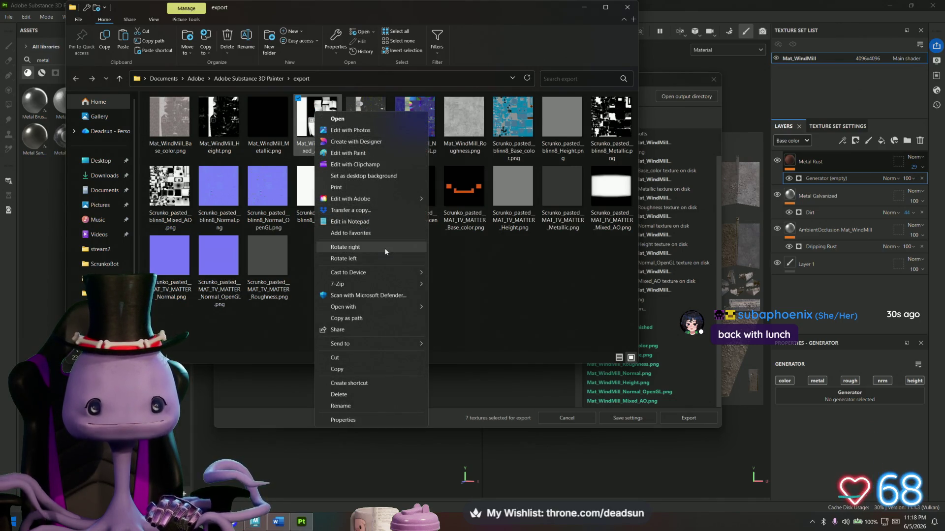
pyautogui.click(487, 234)
pyautogui.click(317, 132)
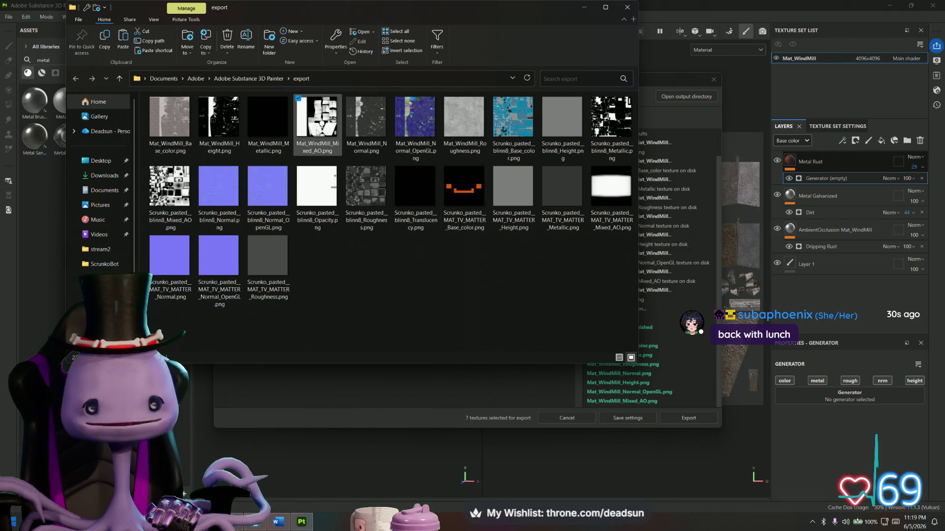
pyautogui.rightClick(318, 131)
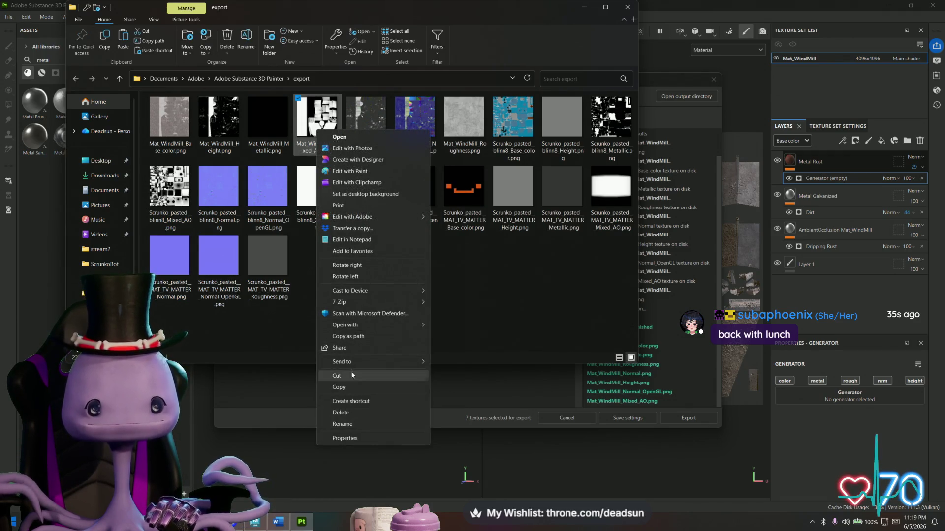
pyautogui.click(351, 387)
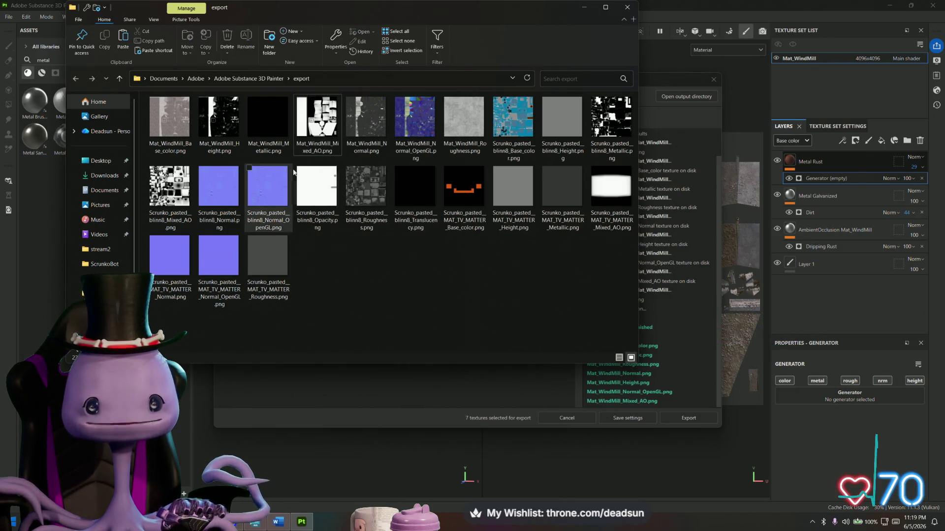
# Step: Paste the AO texture into the Substance Output folder and switch back to Maya
pyautogui.press('alt')
pyautogui.hotkey('alt', 'Tab')
pyautogui.press('Tab')
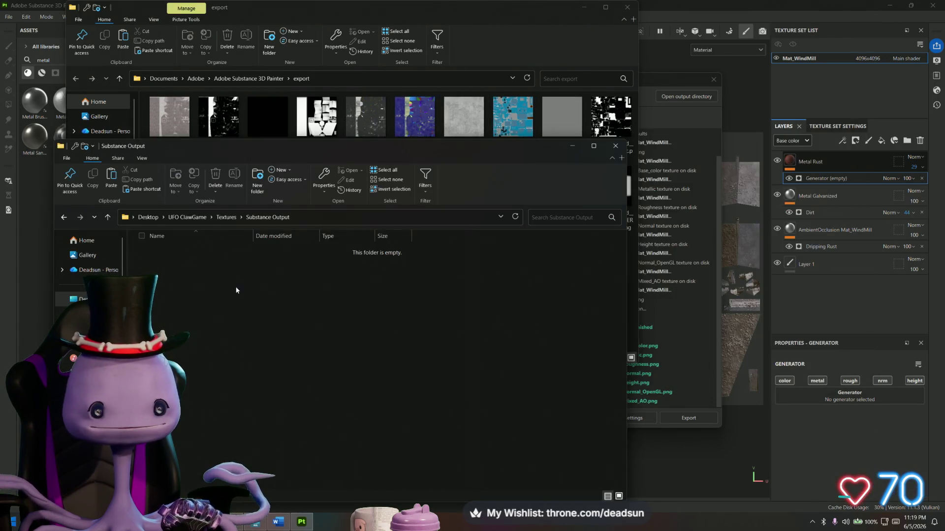
pyautogui.rightClick(238, 288)
pyautogui.click(282, 359)
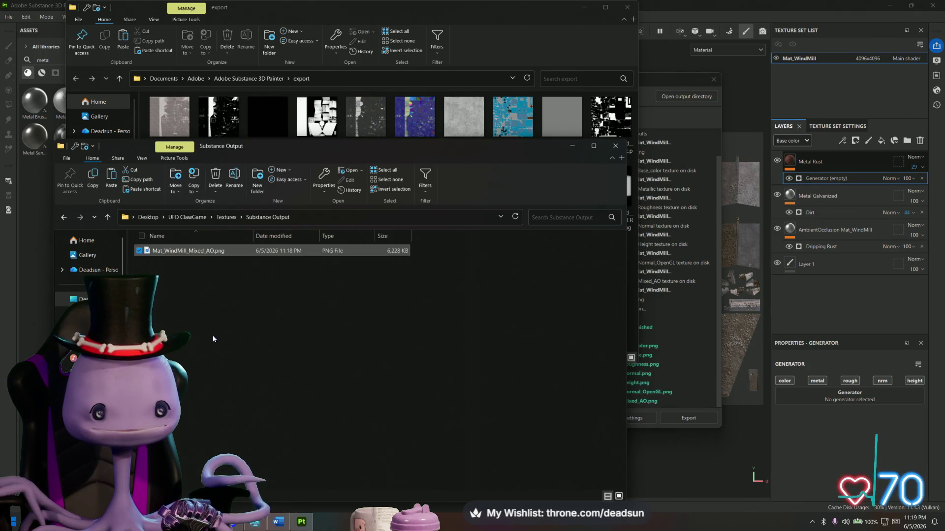
pyautogui.rightClick(198, 253)
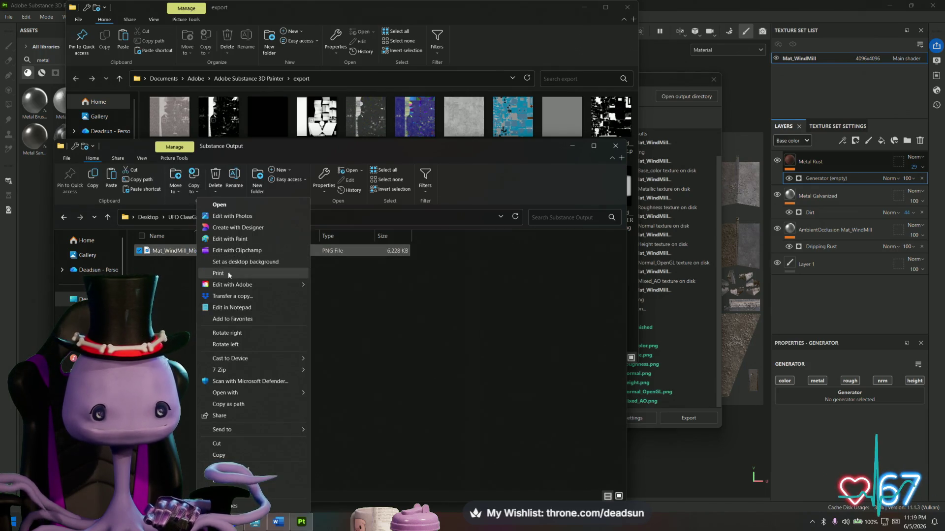
pyautogui.moveTo(270, 362)
pyautogui.click(409, 309)
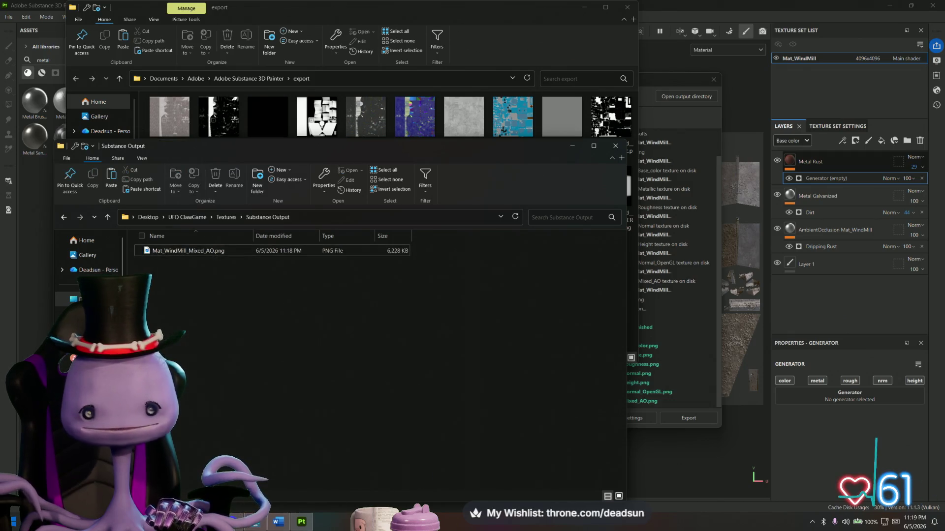
pyautogui.hotkey('alt', 'Tab')
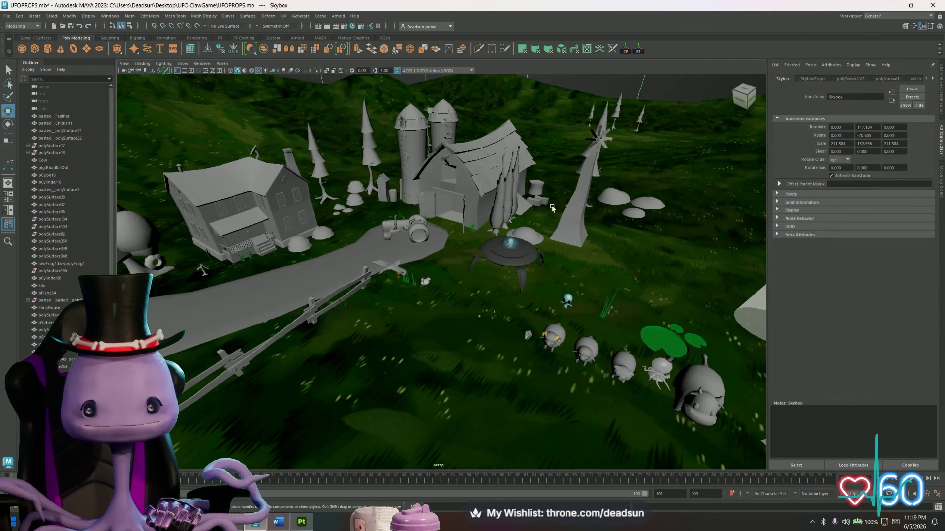
# Step: Select the windmill and open its UV layout in the UV Editor
pyautogui.click(583, 197)
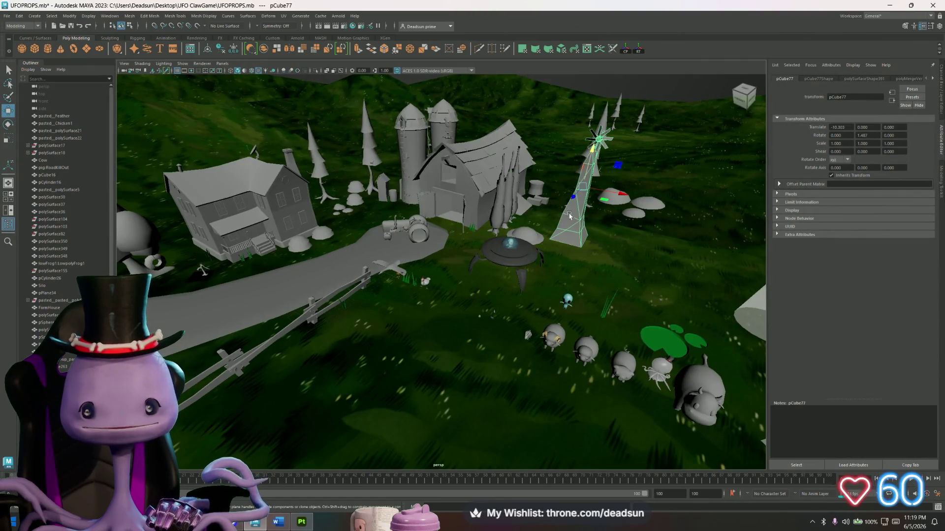
pyautogui.click(283, 19)
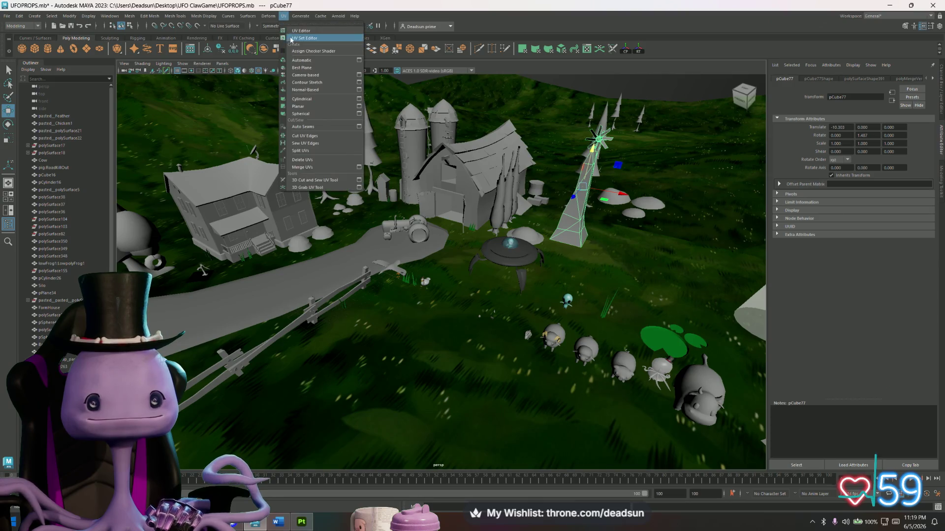
pyautogui.click(305, 38)
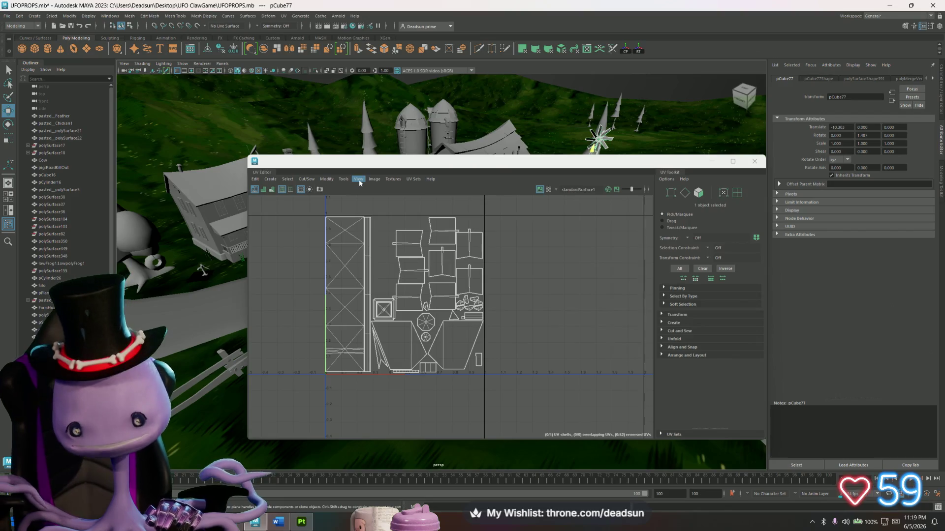
# Step: Zoom around the windmill's UV shells and bring up the UV Editor's Image menu
pyautogui.scroll(5, 339, 359)
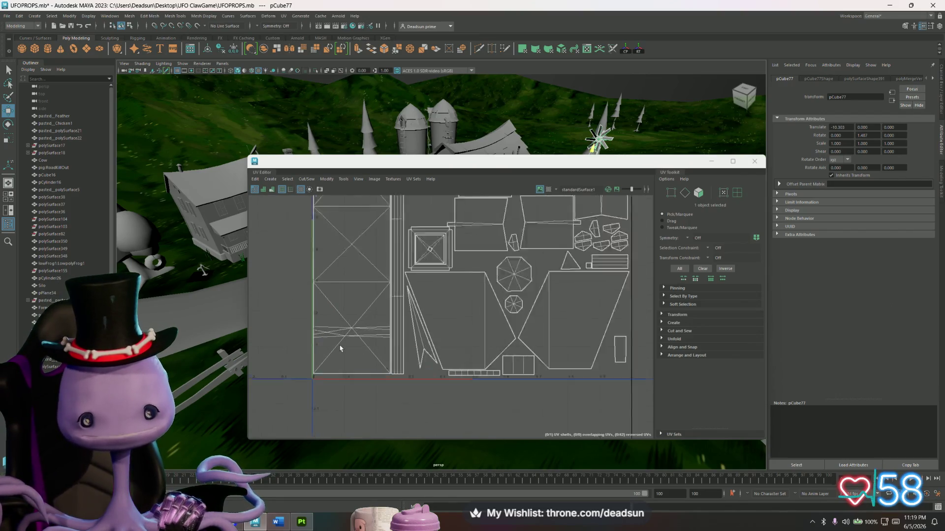
pyautogui.click(326, 325)
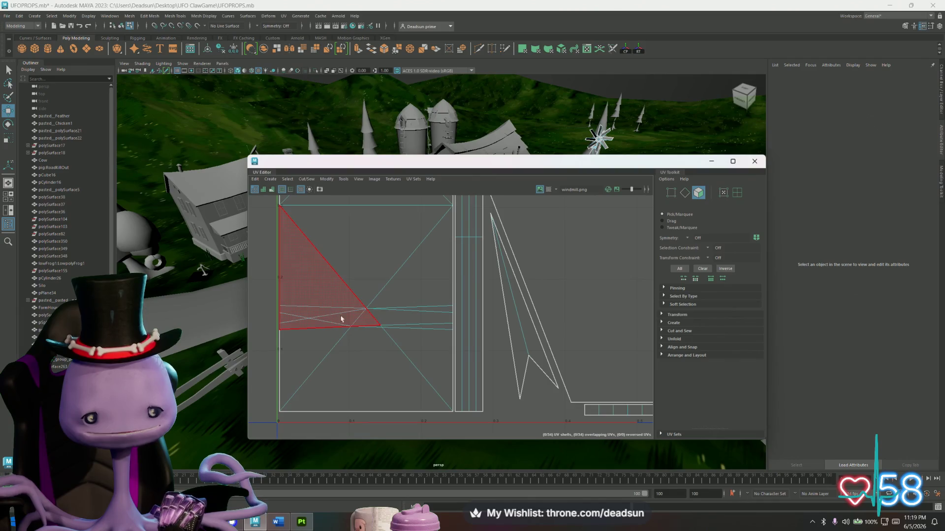
pyautogui.scroll(-3, 371, 324)
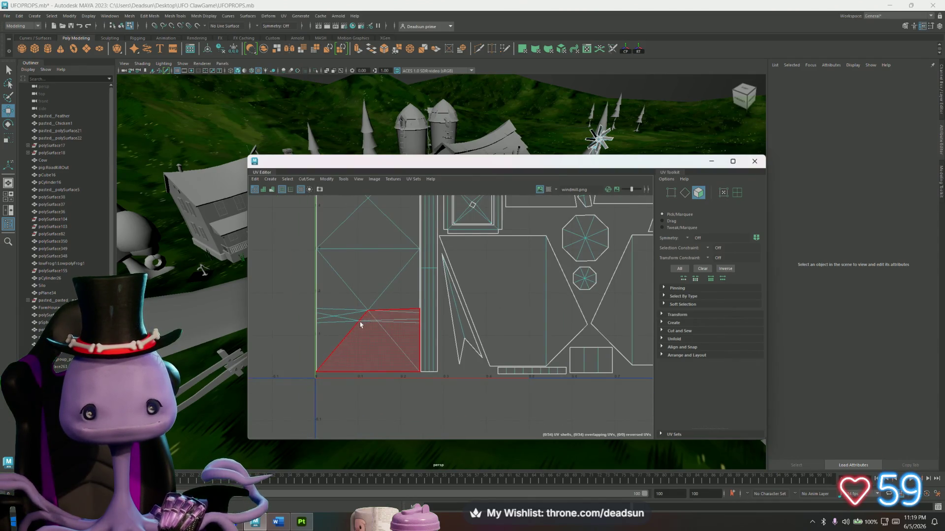
pyautogui.scroll(-3, 336, 327)
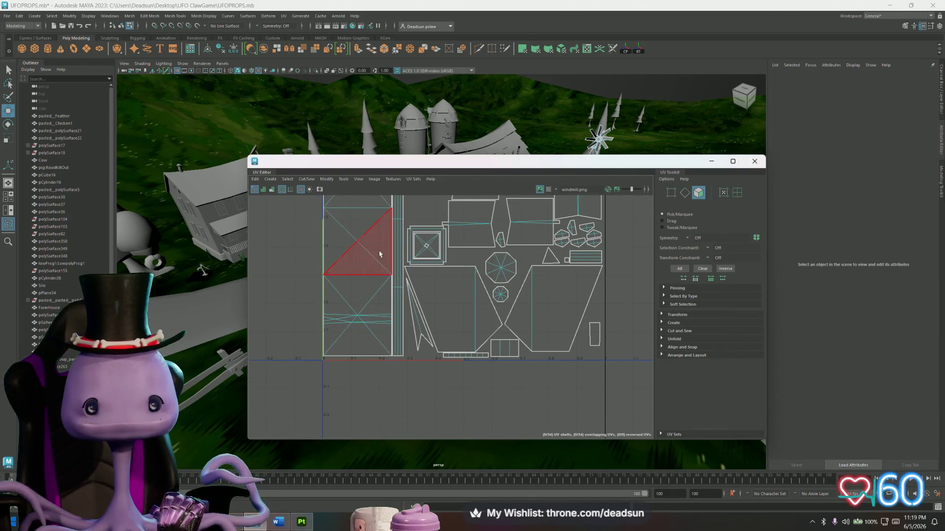
pyautogui.click(375, 179)
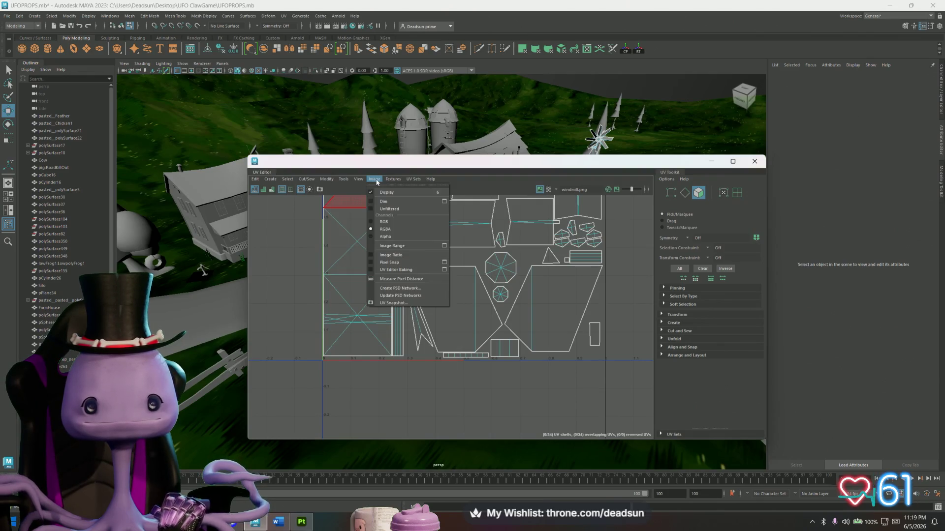
# Step: From UV Snapshot options, create a new 'Uvs' folder inside UFO ClawGame > Textures
pyautogui.click(381, 305)
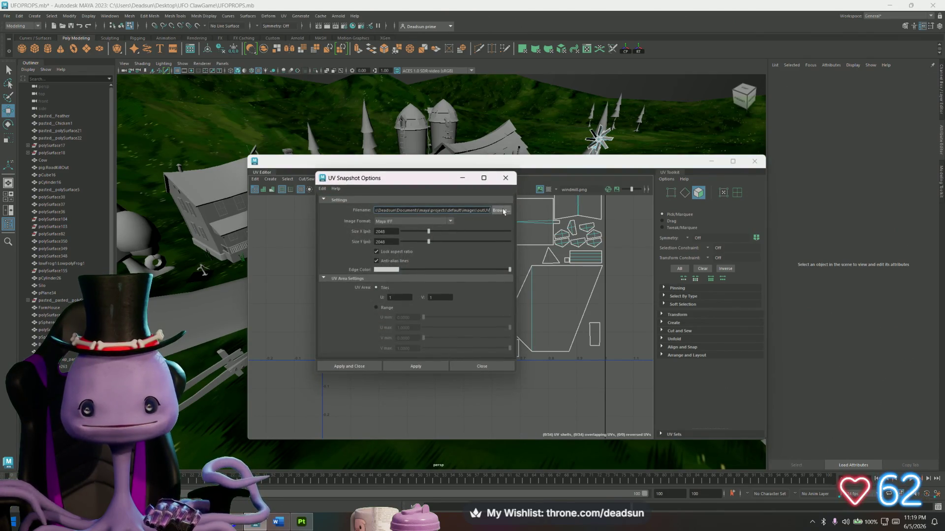
pyautogui.click(500, 211)
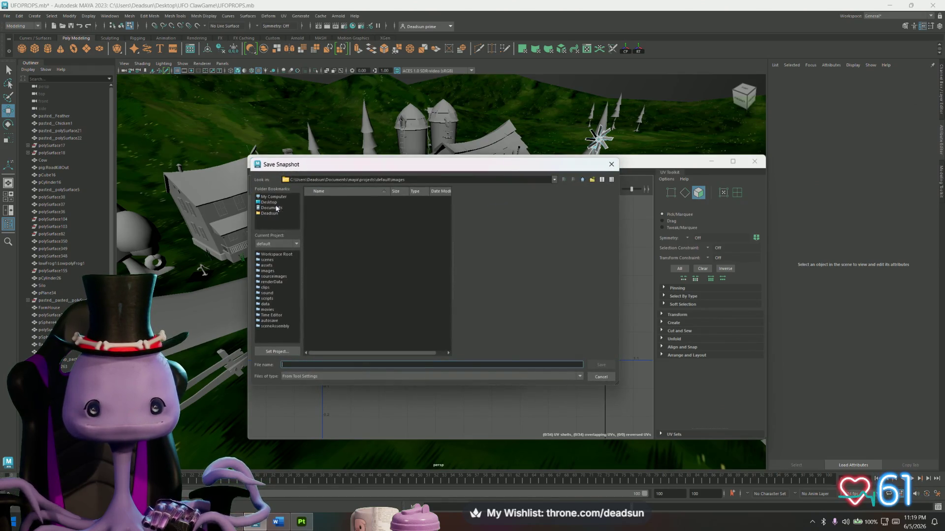
pyautogui.click(271, 203)
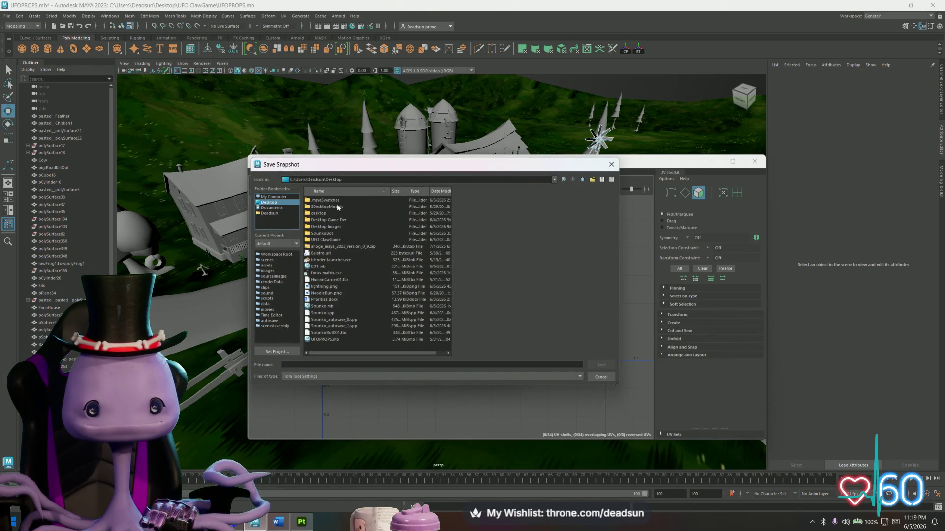
pyautogui.click(331, 240)
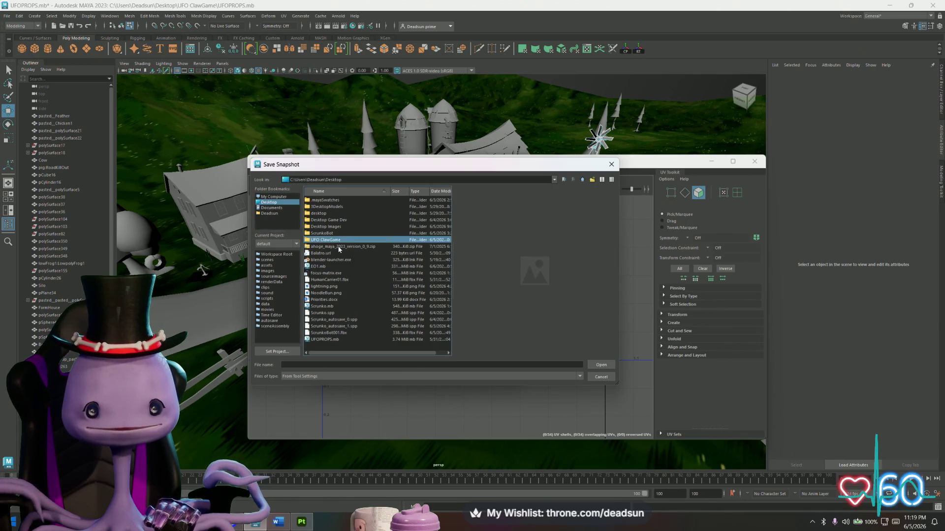
pyautogui.doubleClick(338, 241)
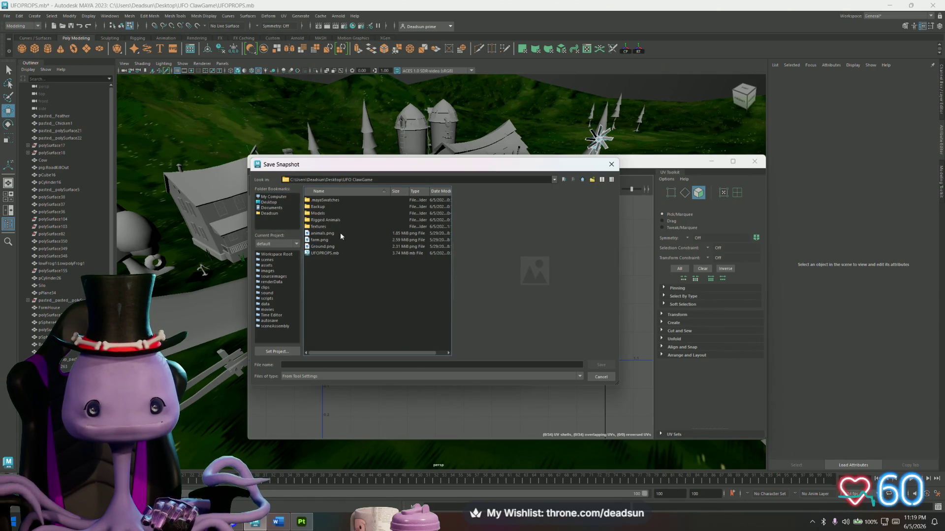
pyautogui.doubleClick(323, 226)
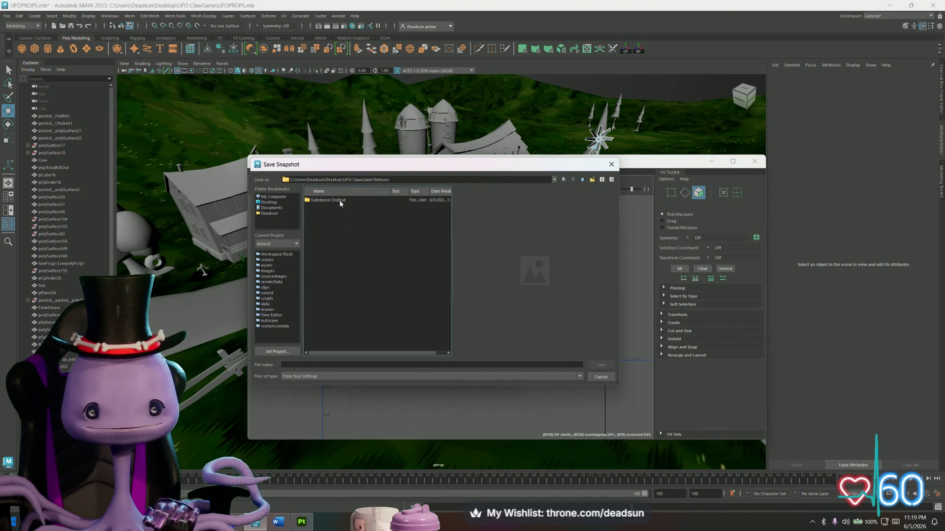
pyautogui.rightClick(347, 255)
pyautogui.click(380, 268)
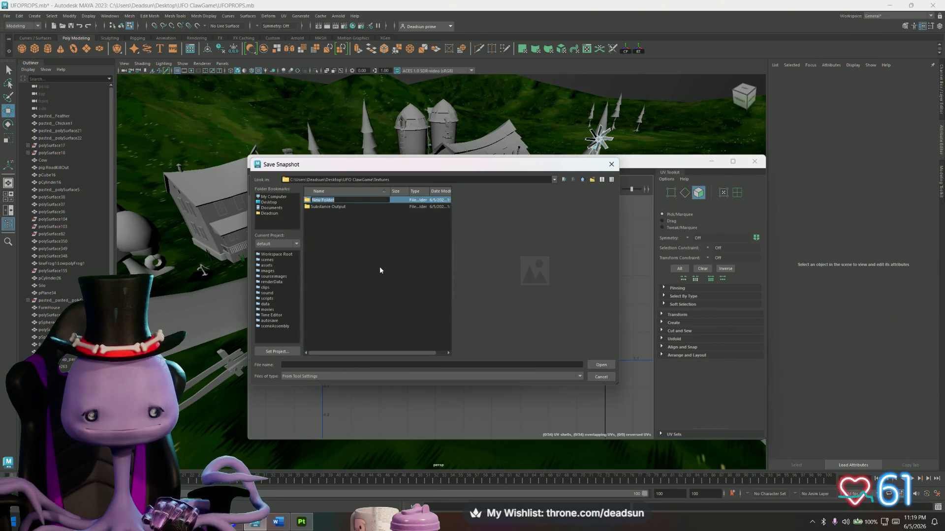
pyautogui.write('Uvs')
pyautogui.press('Return')
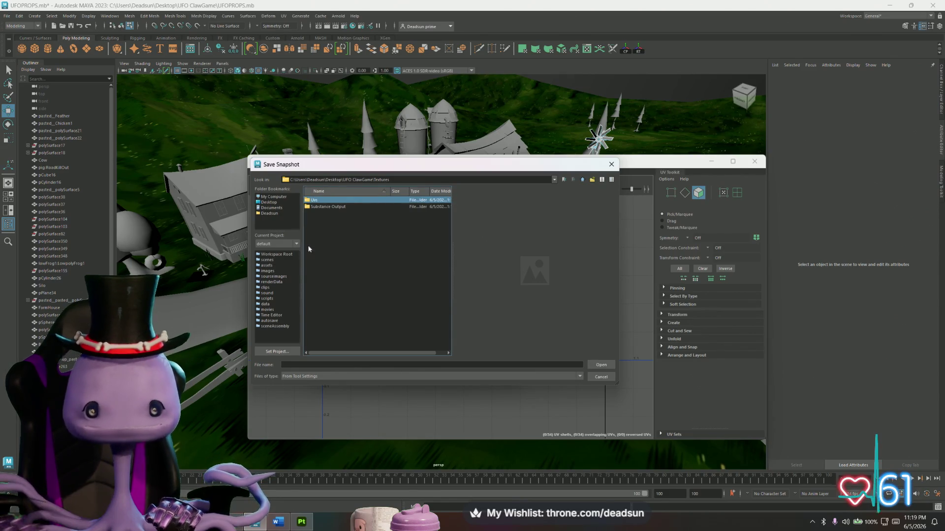
pyautogui.doubleClick(332, 202)
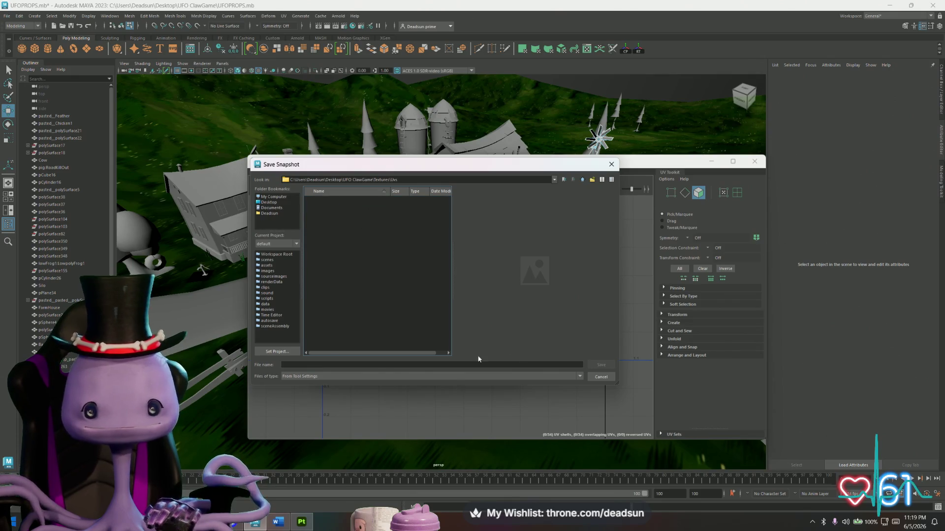
# Step: Browse back to Textures > Uvs and set the snapshot file name to WindMillUVs
pyautogui.click(310, 365)
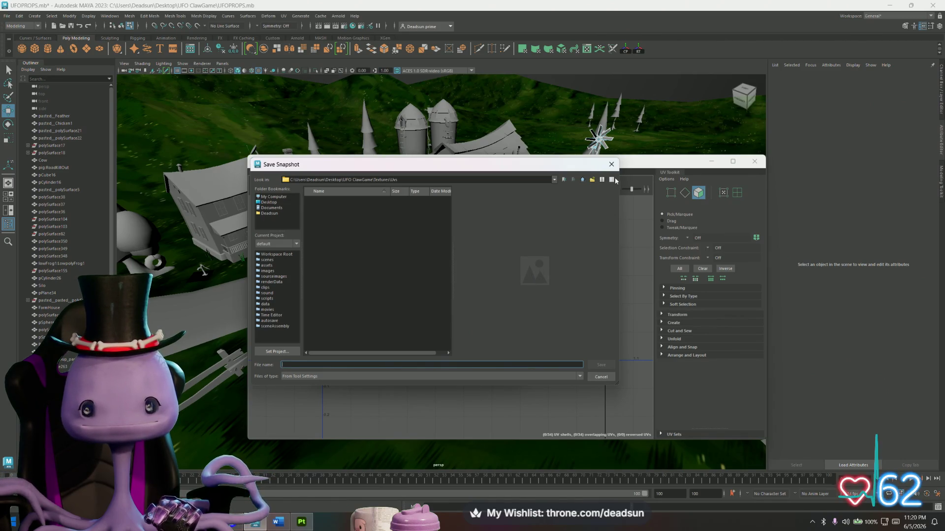
pyautogui.click(613, 167)
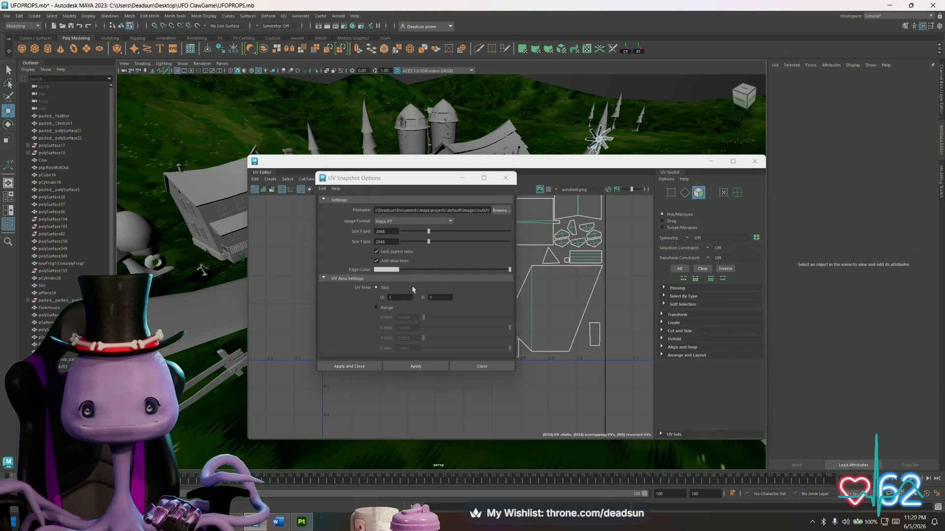
pyautogui.click(483, 211)
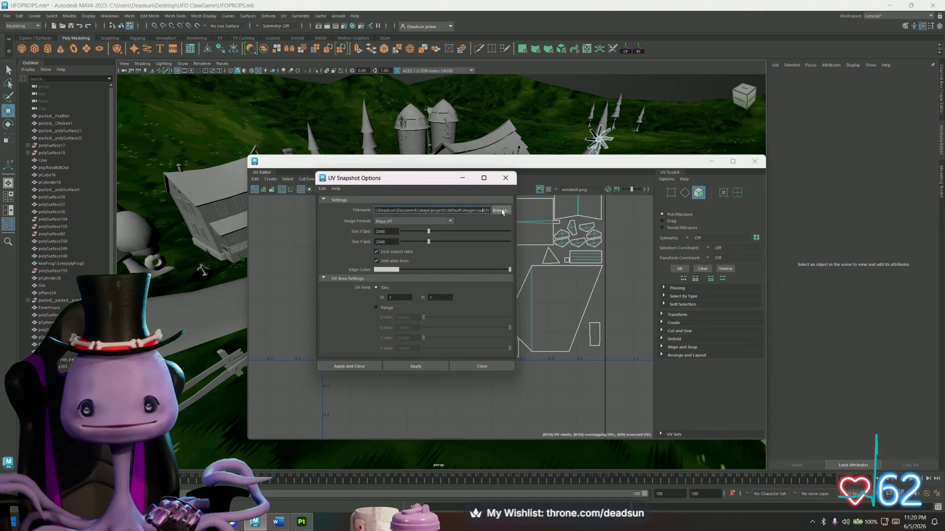
pyautogui.click(501, 211)
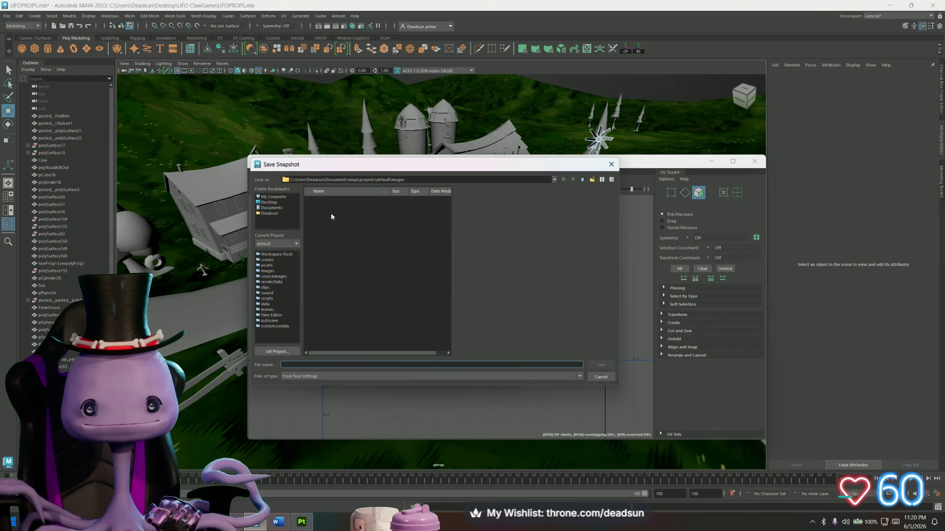
pyautogui.click(268, 203)
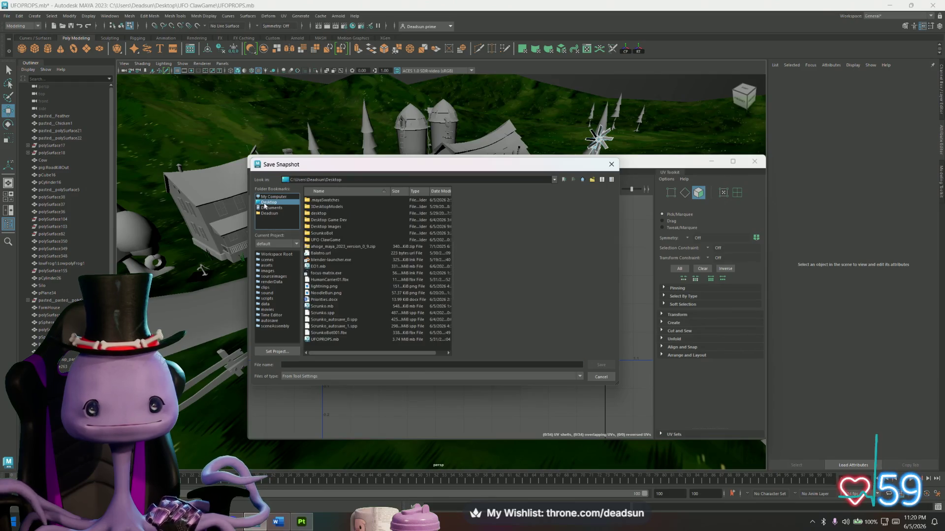
pyautogui.doubleClick(332, 239)
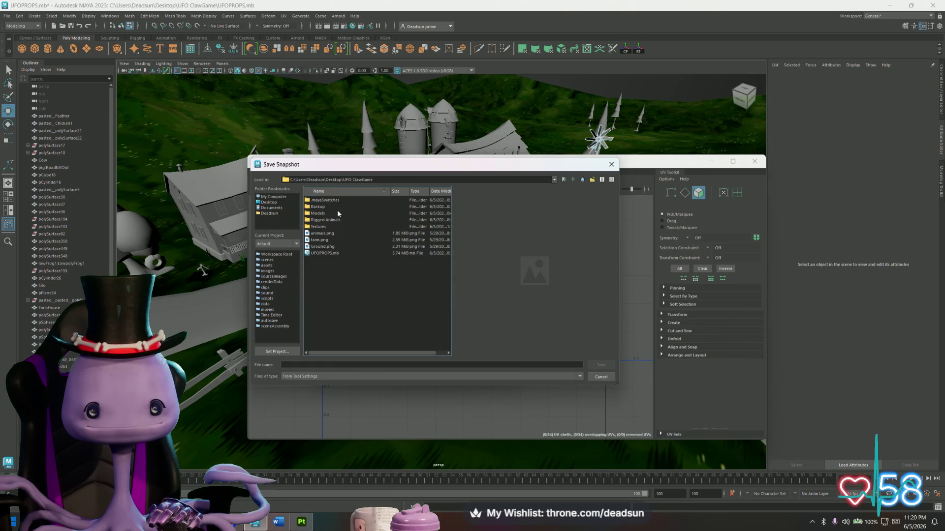
pyautogui.doubleClick(317, 227)
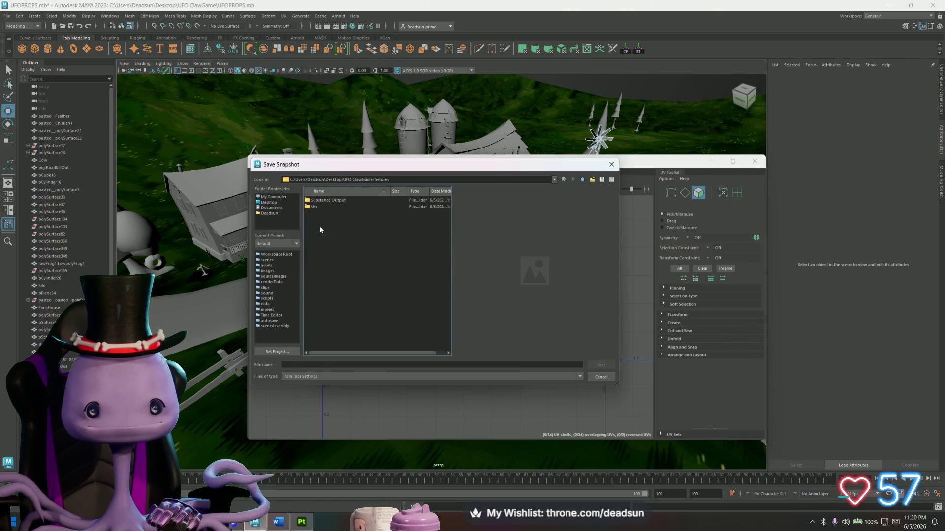
pyautogui.click(325, 209)
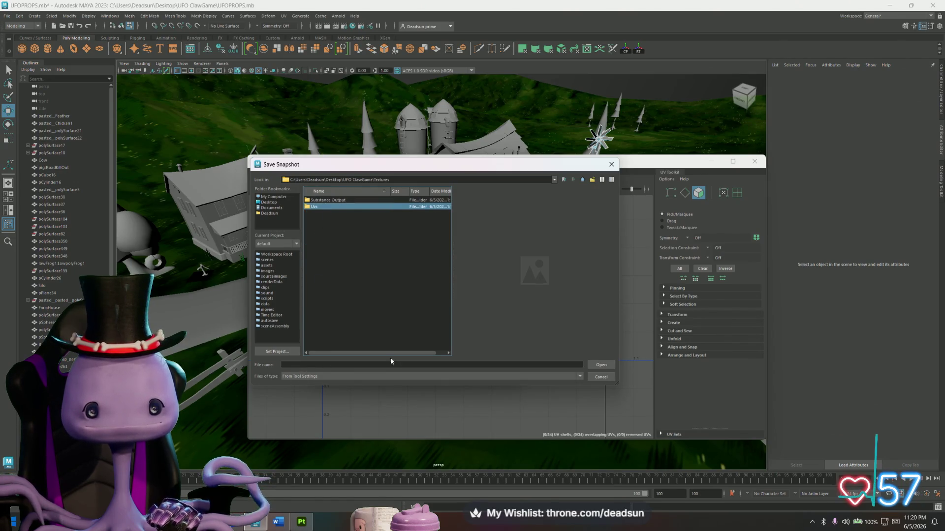
pyautogui.click(604, 367)
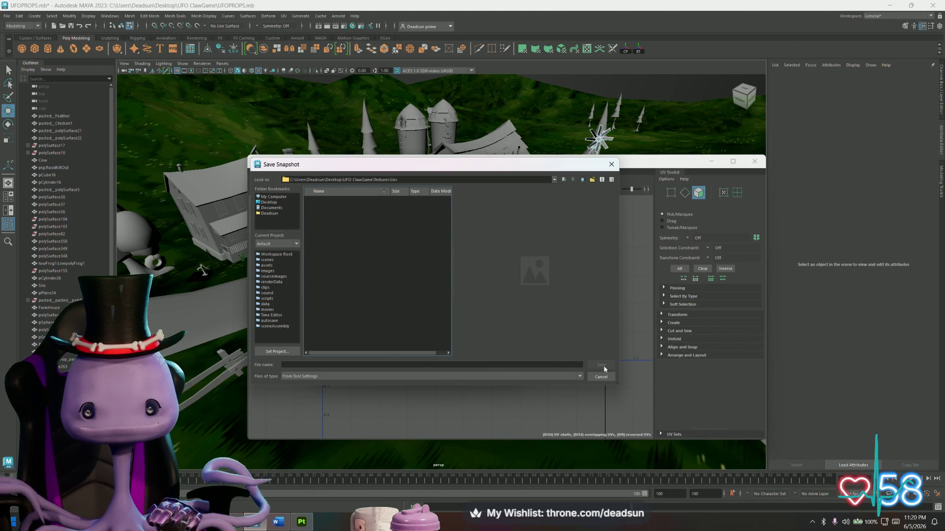
pyautogui.click(329, 366)
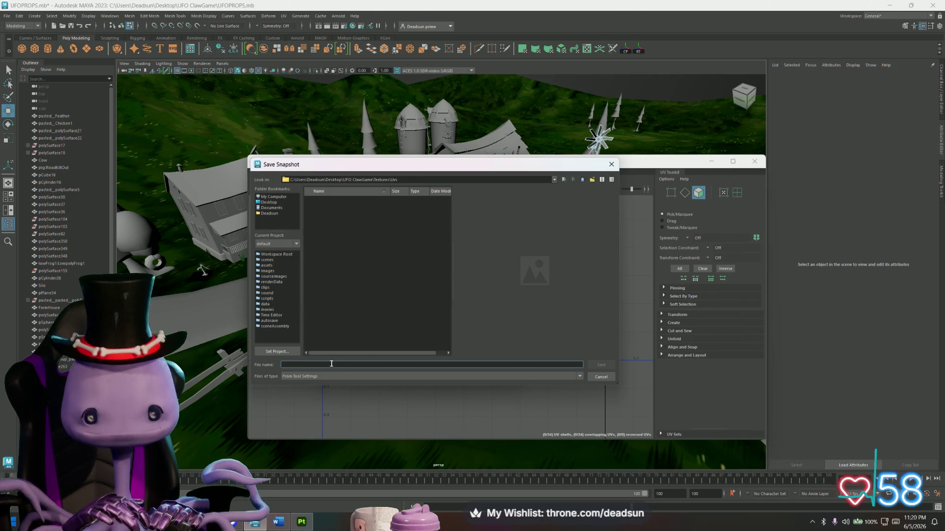
pyautogui.write('WindMillUV')
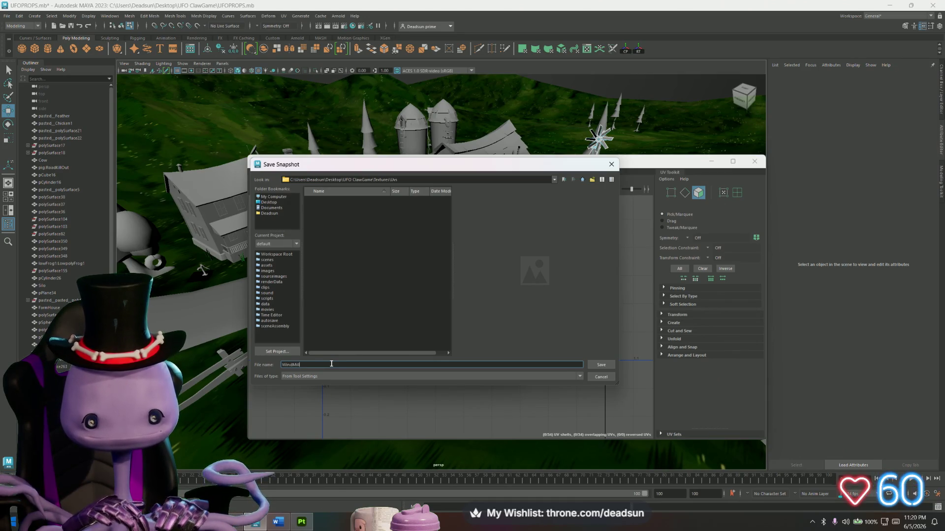
pyautogui.write('s')
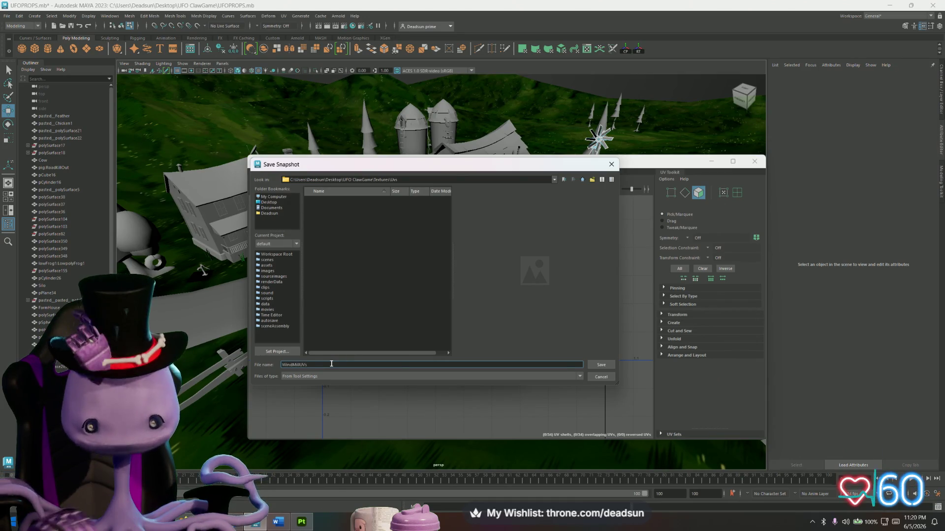
pyautogui.click(602, 365)
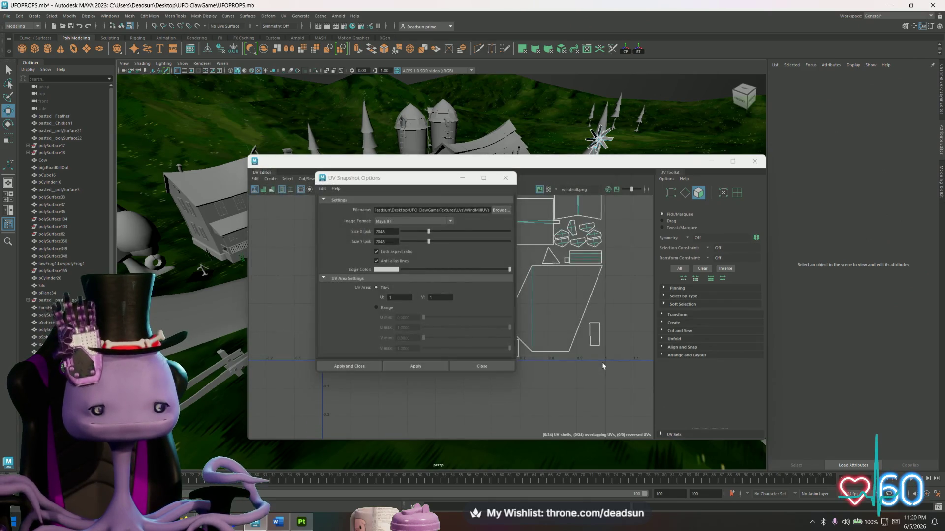
# Step: Try exporting the UV snapshot, dismiss the resulting error, and move the UV Editor aside
pyautogui.click(474, 210)
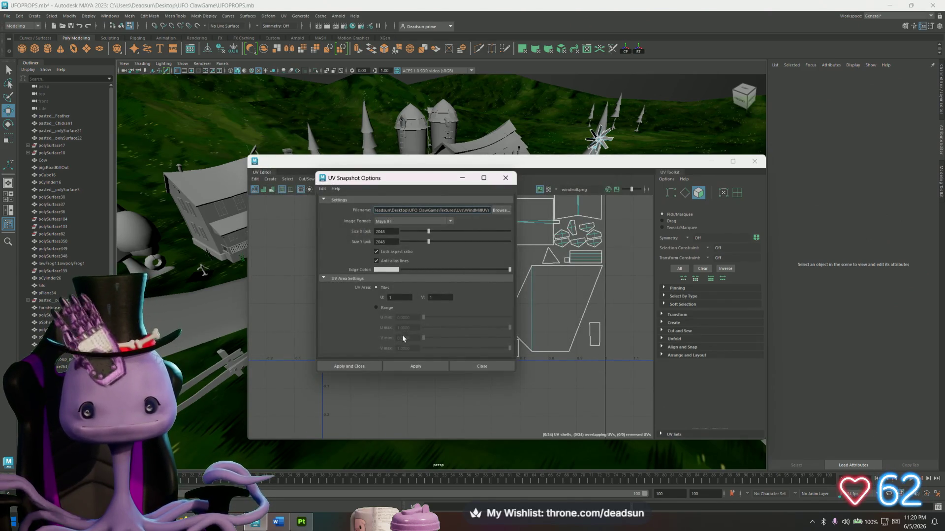
pyautogui.click(424, 367)
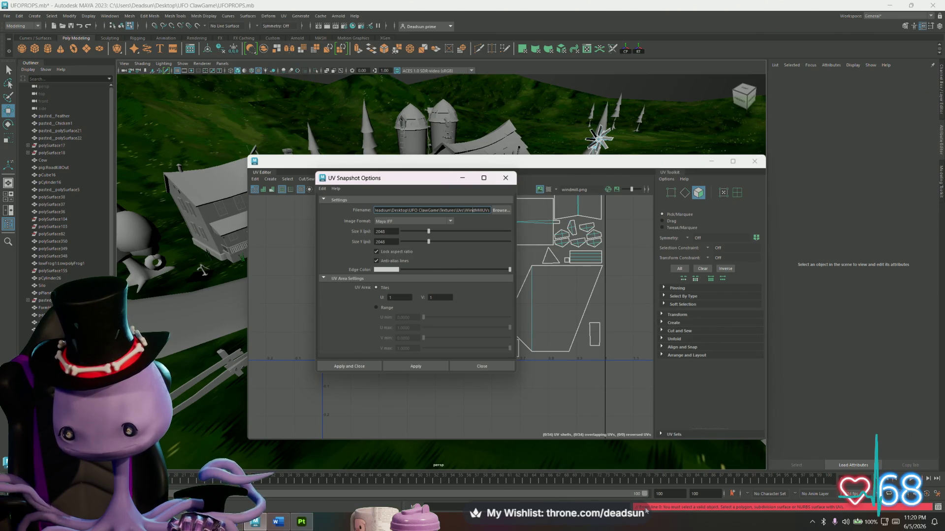
pyautogui.click(504, 179)
pyautogui.moveTo(721, 166); pyautogui.dragTo(663, 221)
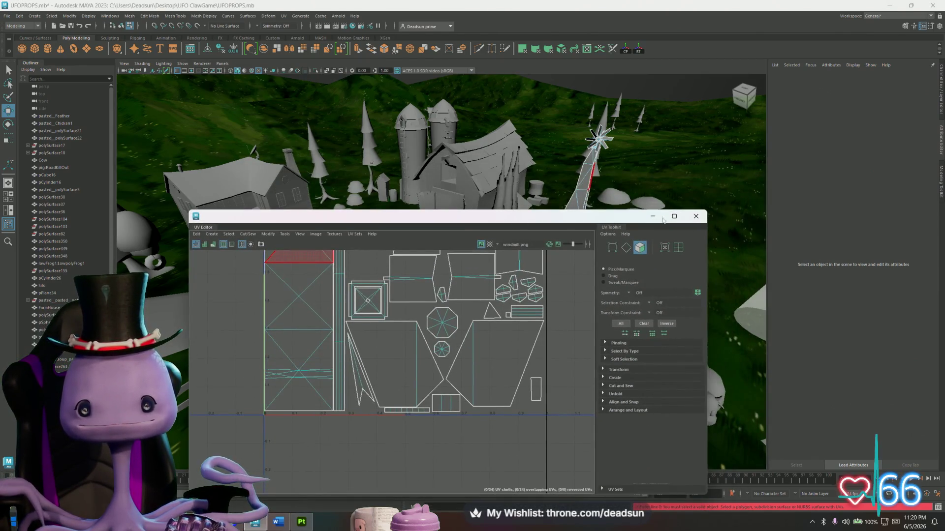
# Step: Select the windmill pCube77 and export its UV snapshot via Image > UV Snapshot
pyautogui.click(583, 176)
pyautogui.click(583, 176)
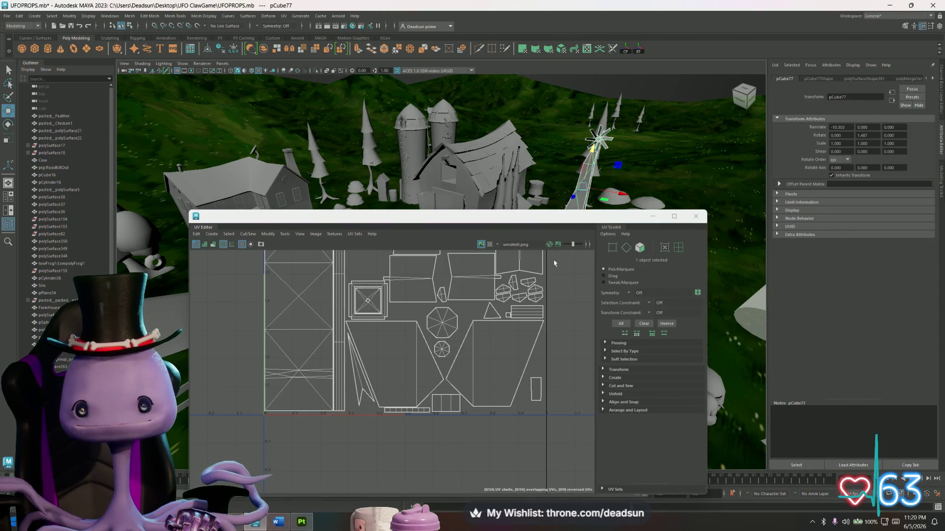
pyautogui.click(316, 235)
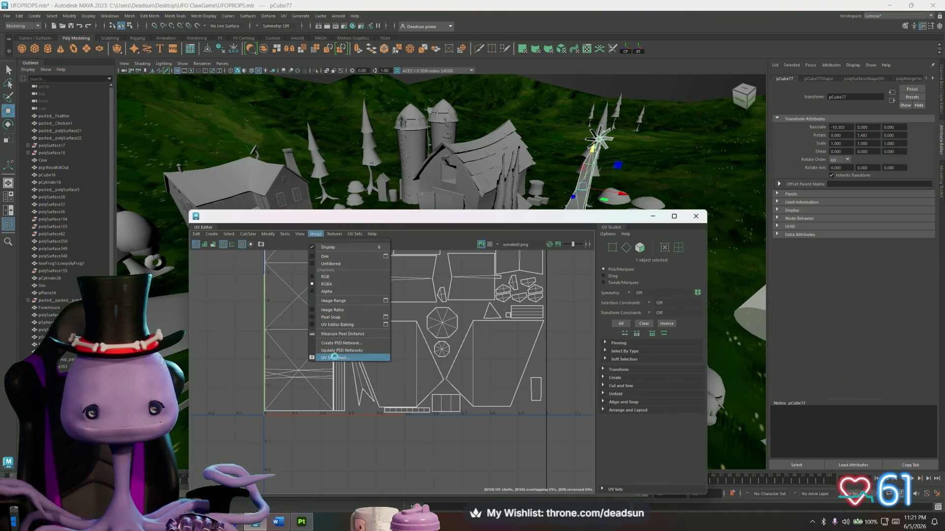
pyautogui.click(336, 359)
pyautogui.click(355, 367)
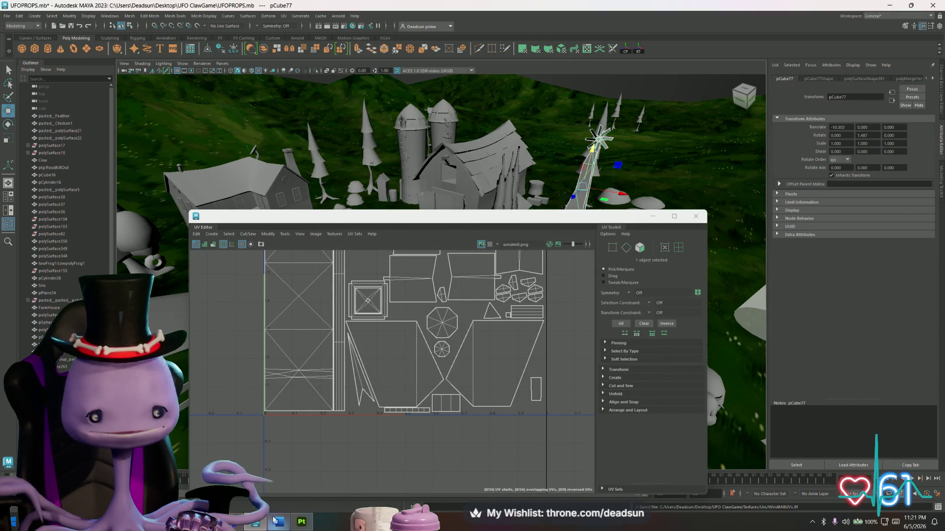
pyautogui.click(302, 522)
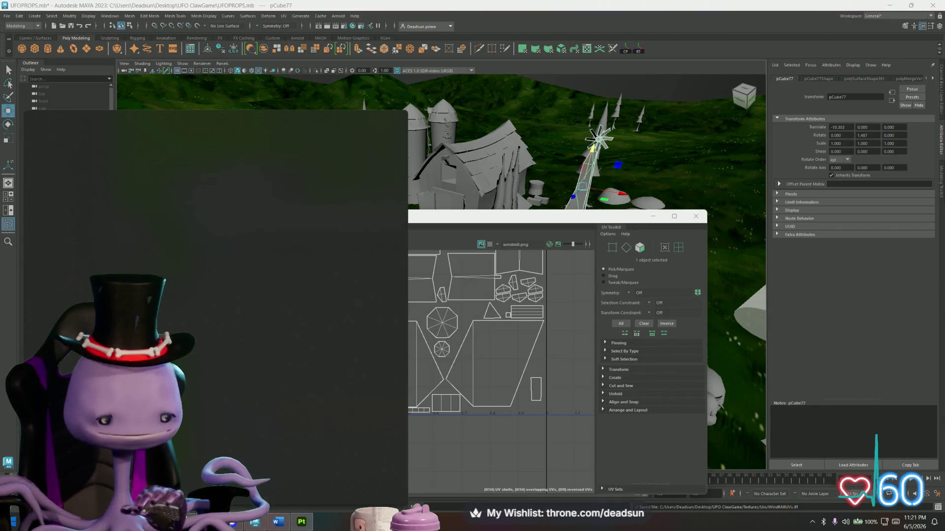
# Step: Open Mat_WindMill_Mixed_AO.png from Substance Output with Adobe Photoshop 2026
pyautogui.write('ph')
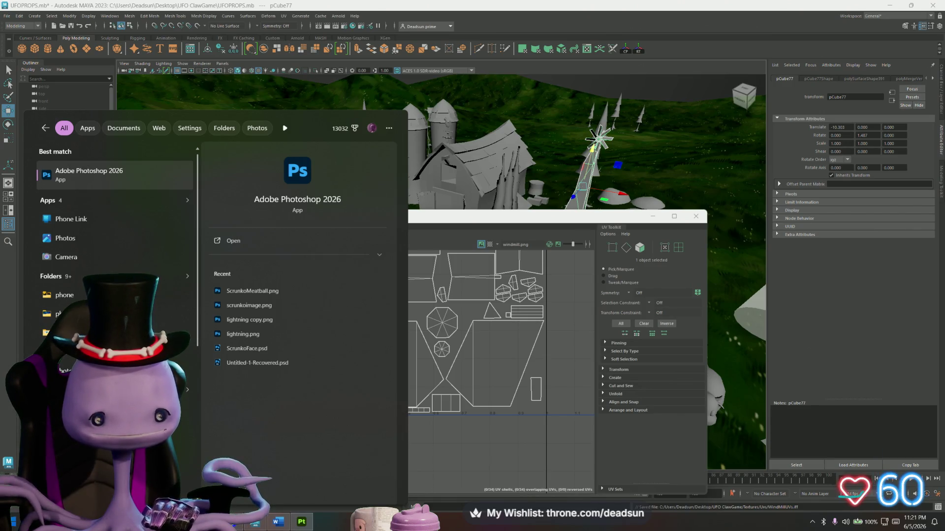
pyautogui.press('Escape')
pyautogui.moveTo(231, 521)
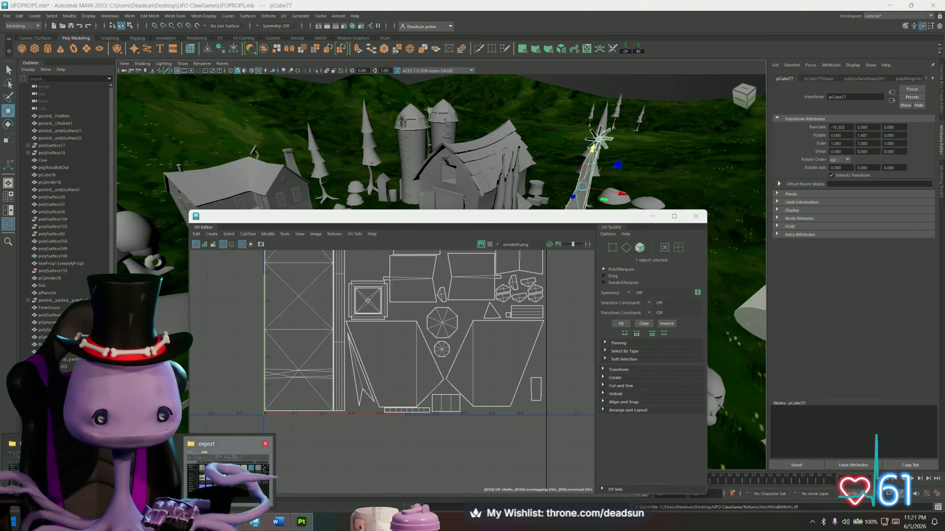
pyautogui.moveTo(229, 472)
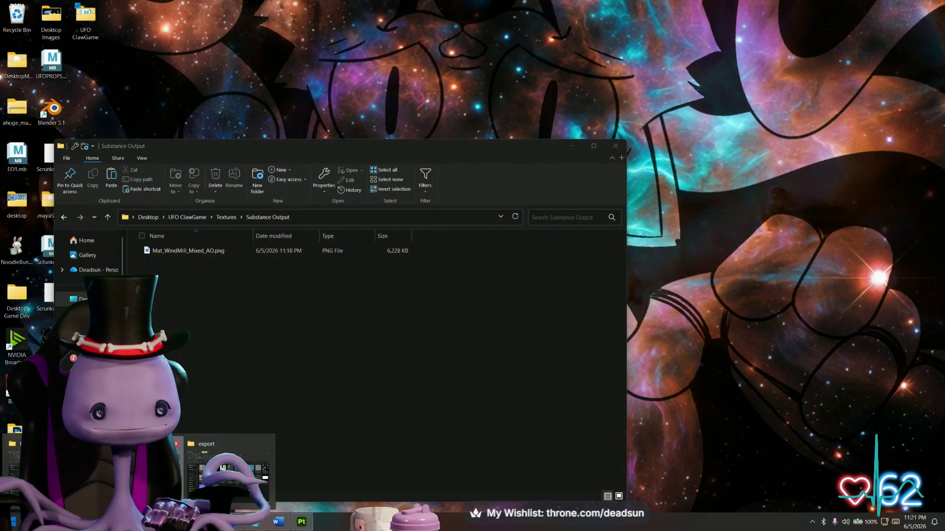
pyautogui.click(20, 468)
pyautogui.click(204, 254)
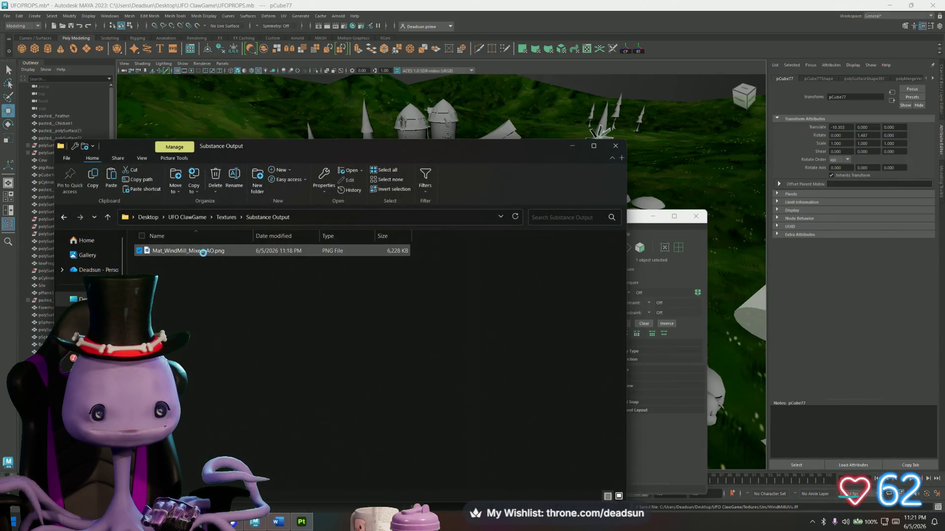
pyautogui.rightClick(204, 253)
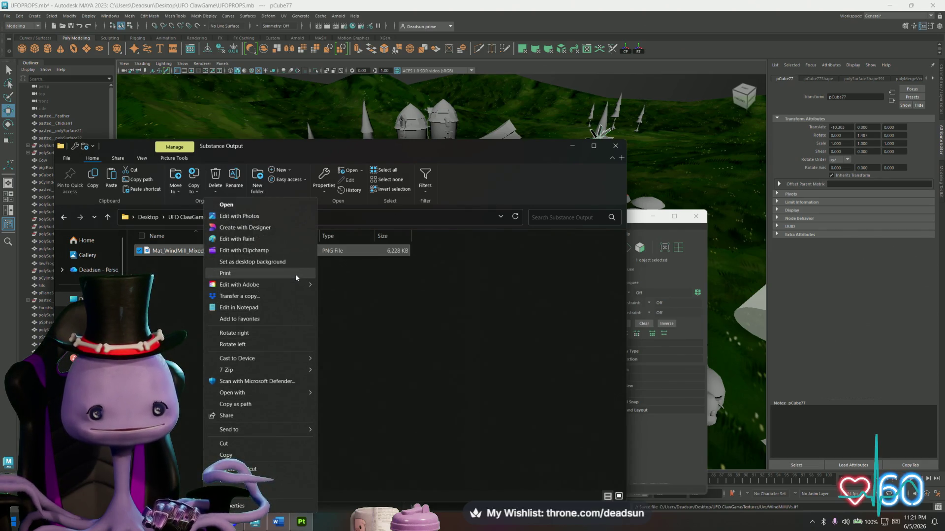
pyautogui.moveTo(291, 393)
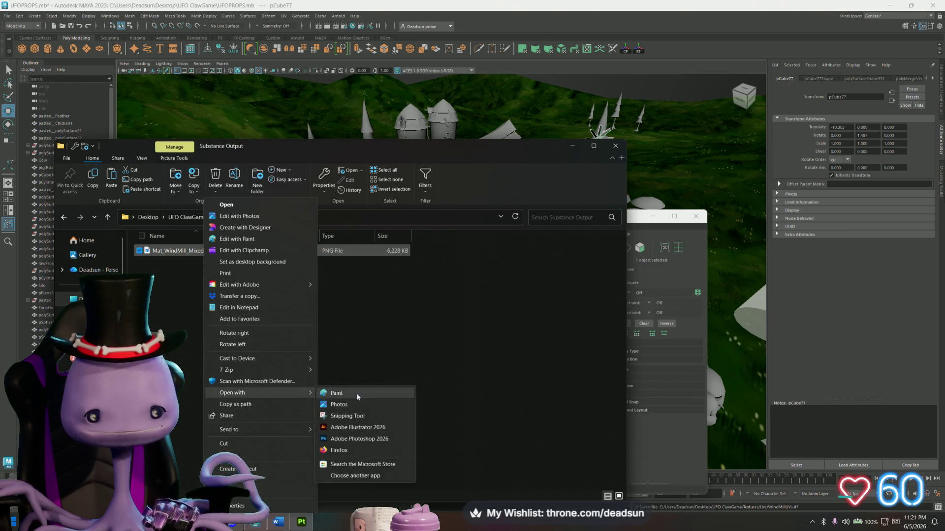
pyautogui.click(359, 437)
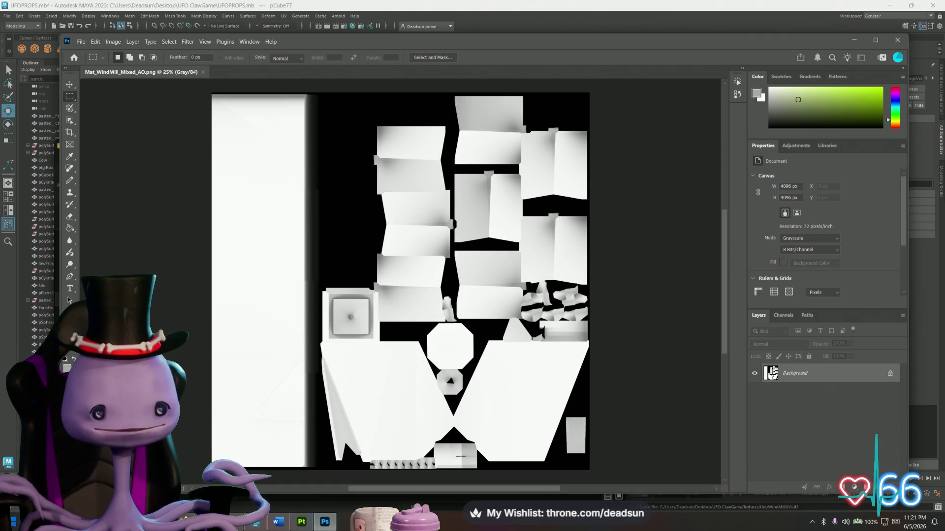
# Step: Drag WindMillUVs.iff from Textures > Uvs onto the AO canvas, aligned top-left and scaled to fill it
pyautogui.moveTo(255, 521)
pyautogui.click(230, 449)
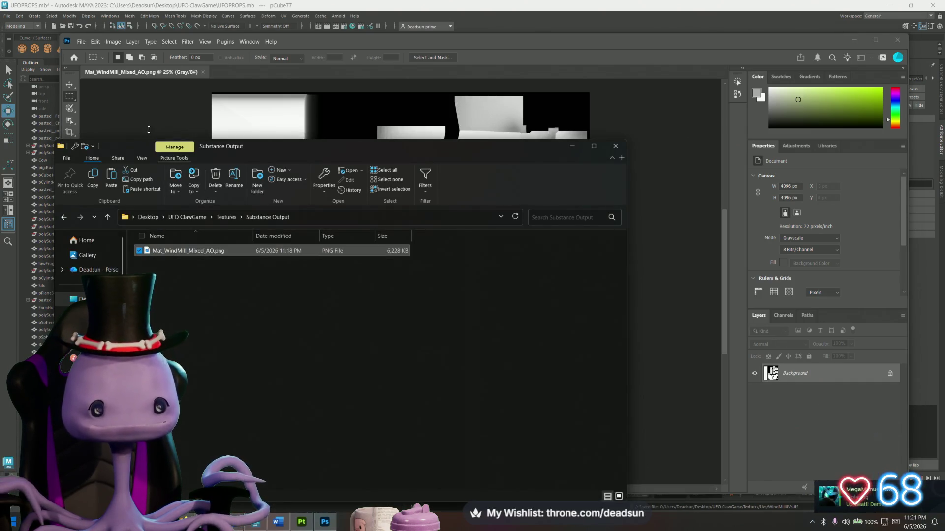
pyautogui.hotkey('alt', 'Up')
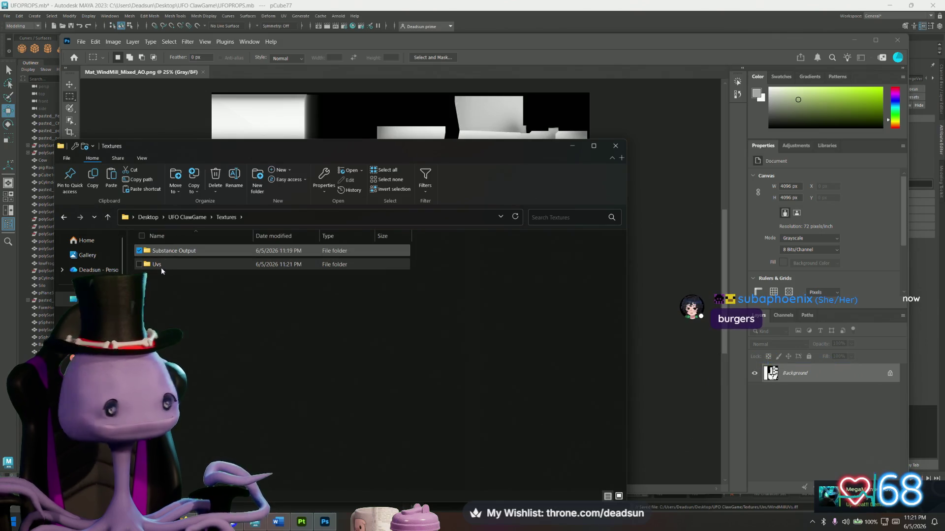
pyautogui.doubleClick(161, 269)
pyautogui.moveTo(168, 251)
pyautogui.mouseDown()
pyautogui.moveTo(254, 105)
pyautogui.moveTo(280, 127)
pyautogui.mouseUp()
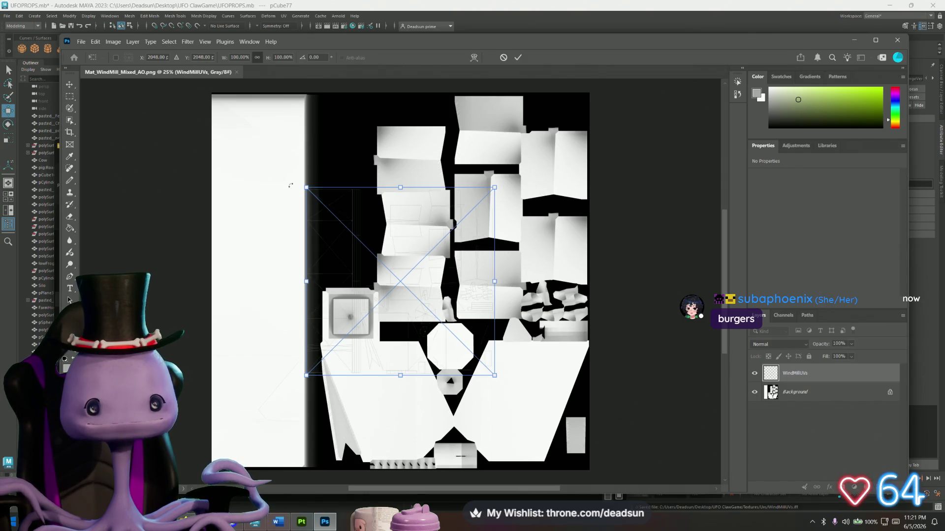
pyautogui.moveTo(362, 217); pyautogui.dragTo(268, 122)
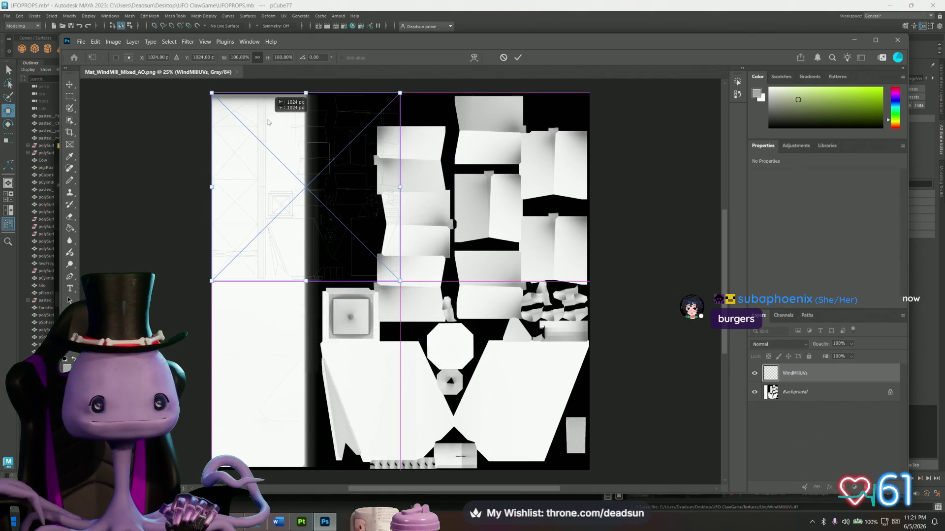
pyautogui.moveTo(399, 281); pyautogui.dragTo(590, 471)
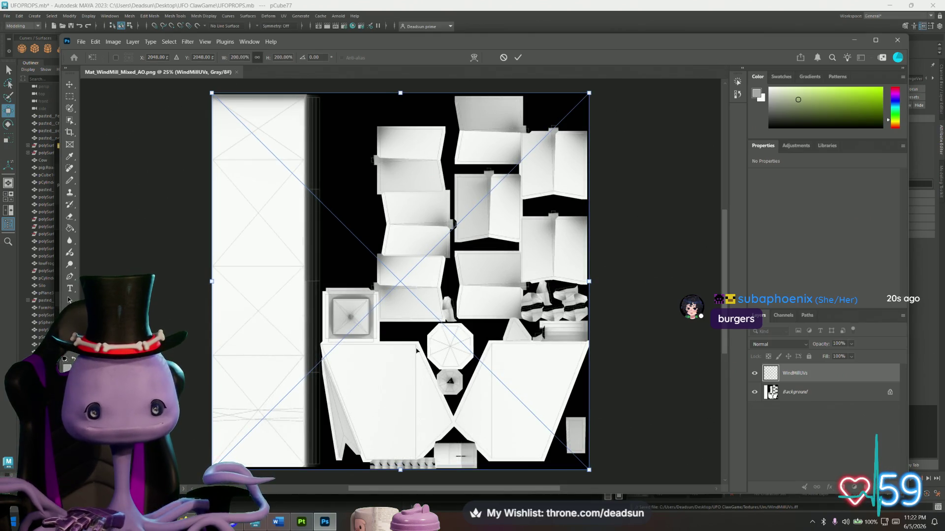
# Step: Commit the UV layer's transform, lock WindMillUVs, and add an empty Layer 1 above it
pyautogui.press('Return')
pyautogui.keyDown('alt'); pyautogui.scroll(2, 275, 144); pyautogui.keyUp('alt')
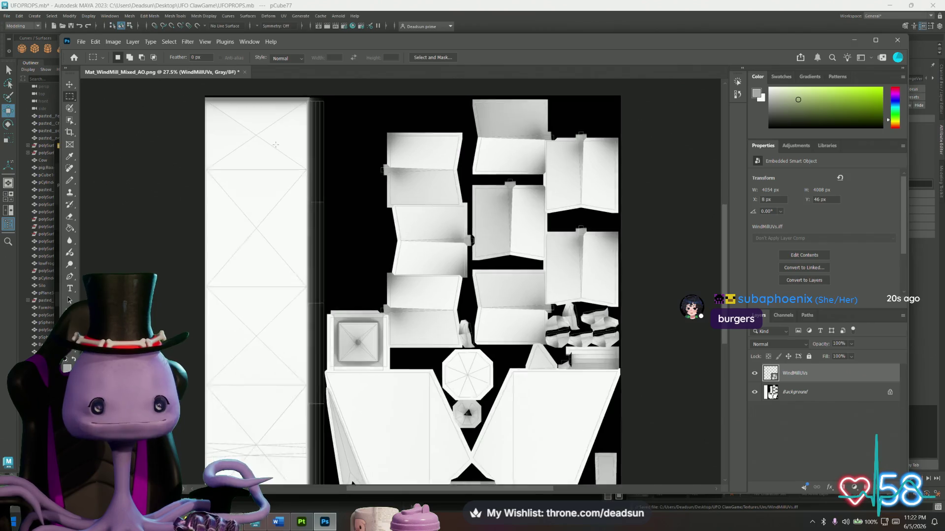
pyautogui.keyDown('alt'); pyautogui.scroll(5, 275, 145); pyautogui.keyUp('alt')
pyautogui.keyDown('alt'); pyautogui.scroll(-6, 283, 150); pyautogui.keyUp('alt')
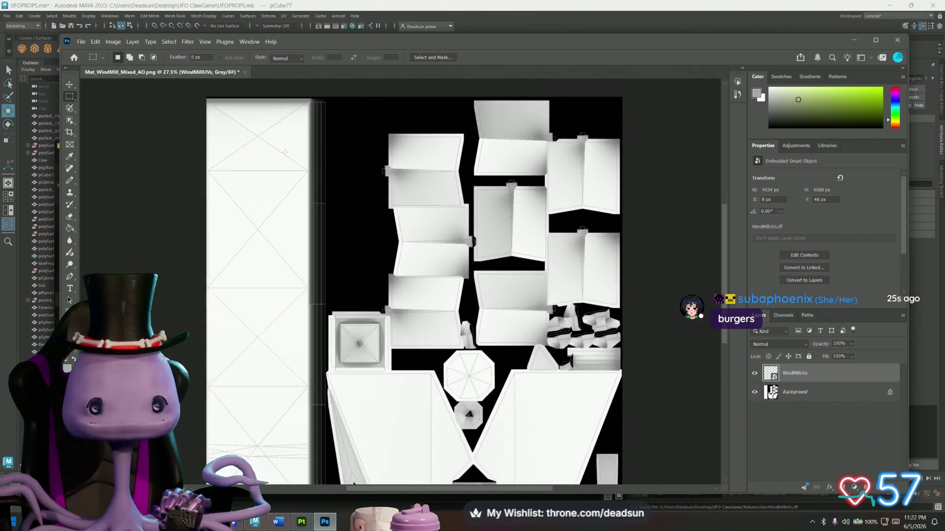
pyautogui.keyDown('alt'); pyautogui.scroll(2, 287, 157); pyautogui.keyUp('alt')
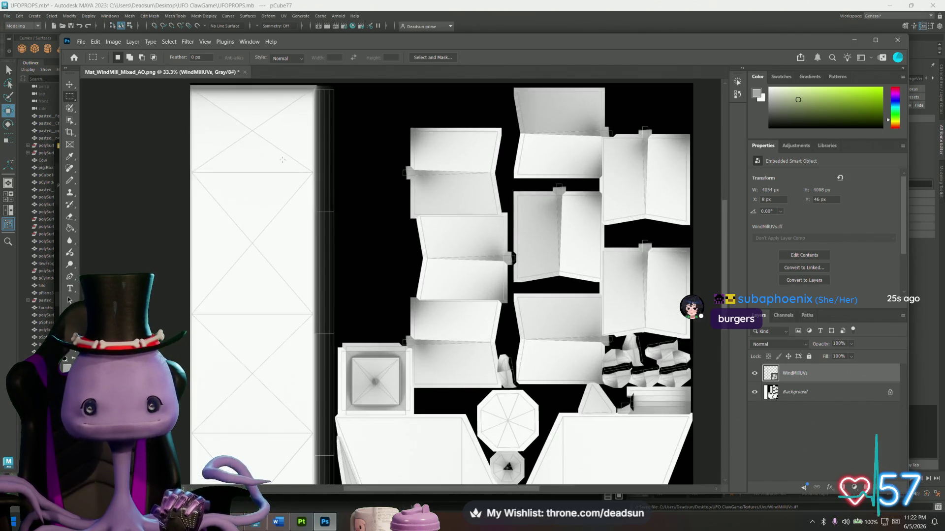
pyautogui.keyDown('alt'); pyautogui.scroll(-2, 281, 161); pyautogui.keyUp('alt')
pyautogui.keyDown('alt'); pyautogui.scroll(1, 281, 161); pyautogui.keyUp('alt')
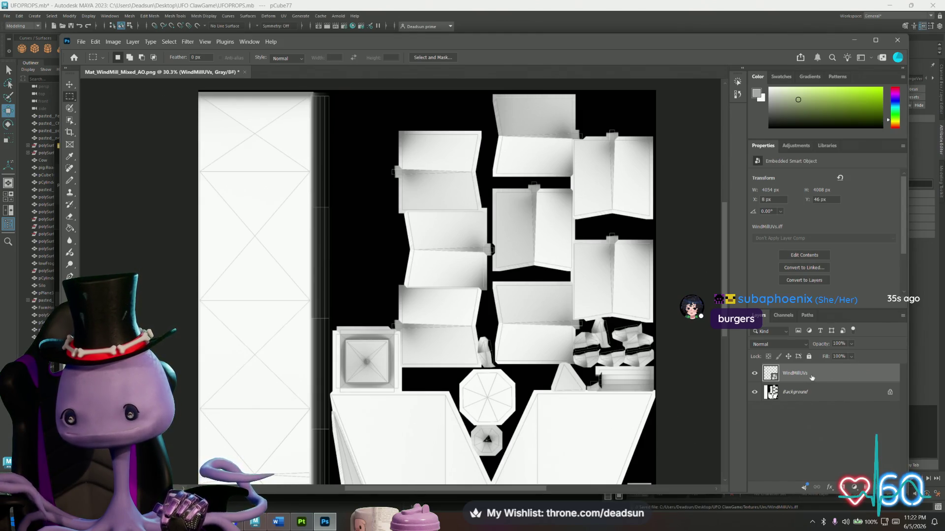
pyautogui.click(808, 356)
pyautogui.click(859, 485)
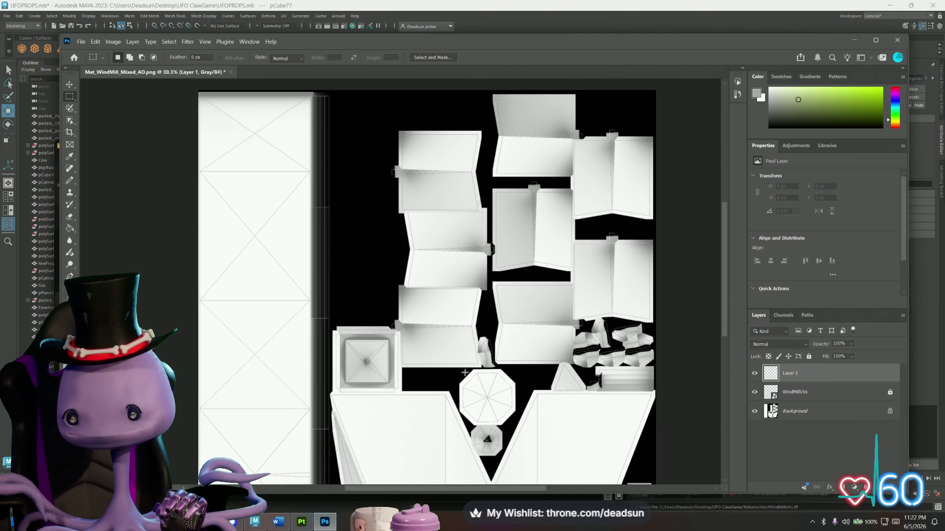
pyautogui.scroll(-1, 338, 253)
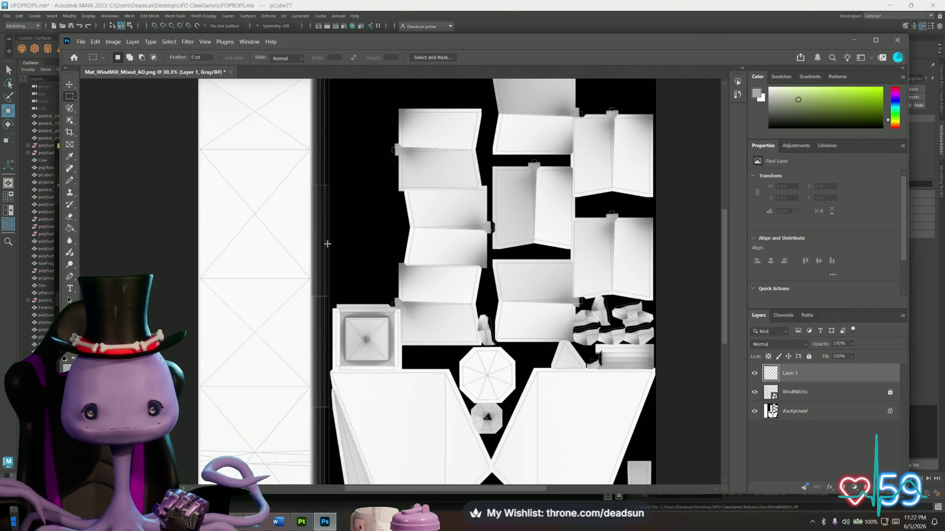